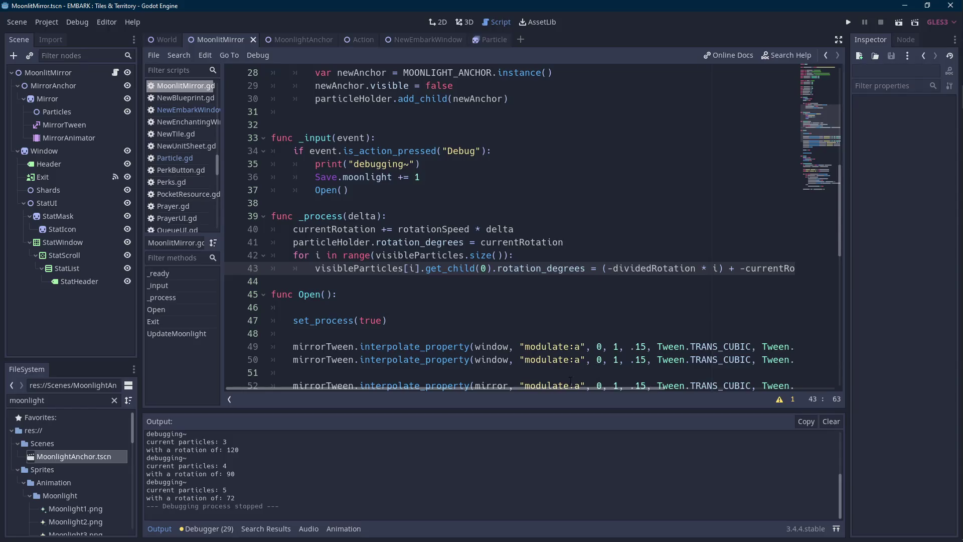
Highlight dividedRotation's uses in the MoonlitMirror script.
drag(564, 388, 609, 386)
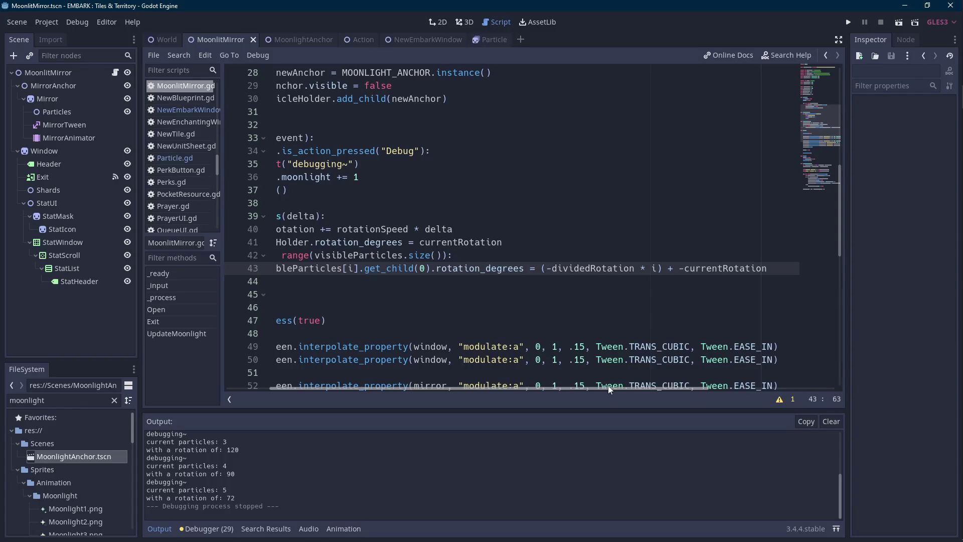
drag(608, 386, 556, 383)
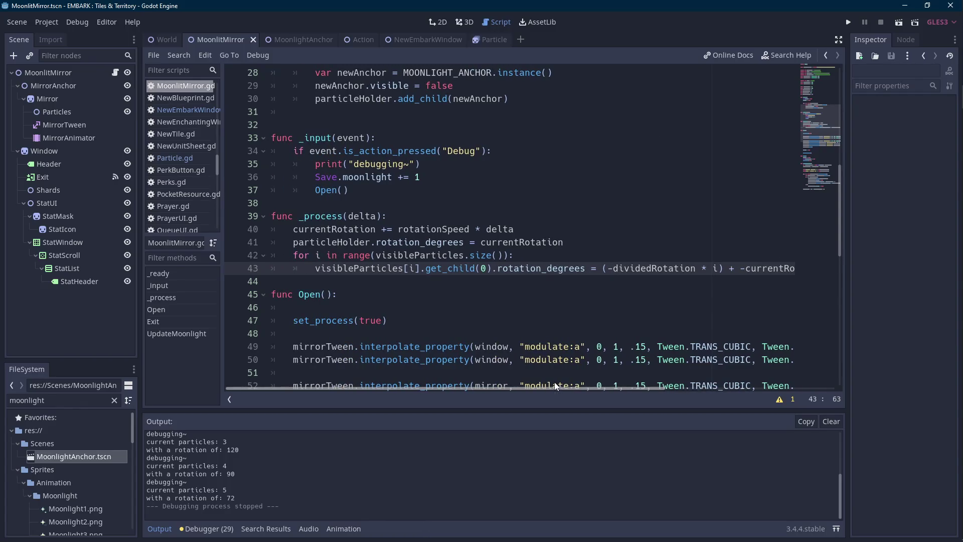
drag(553, 382, 574, 378)
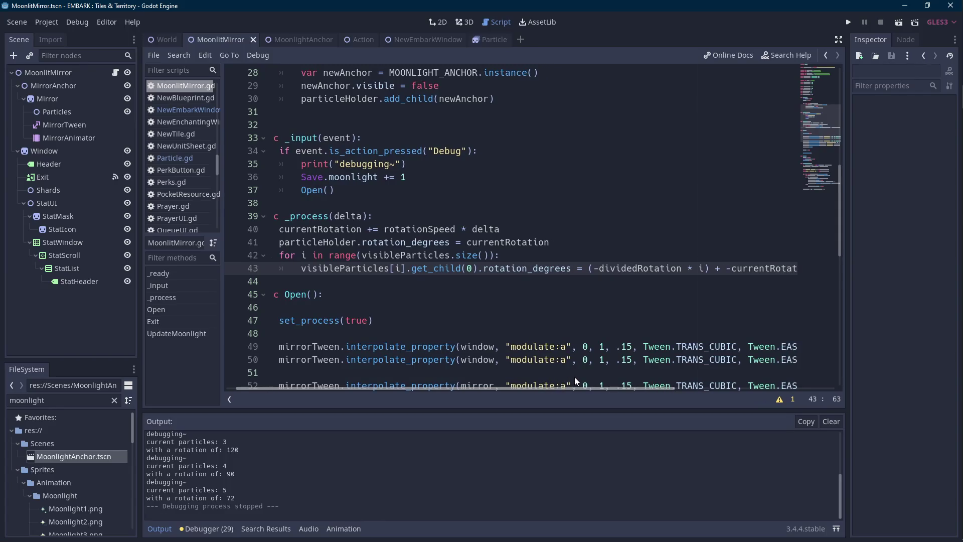
double_click(625, 268)
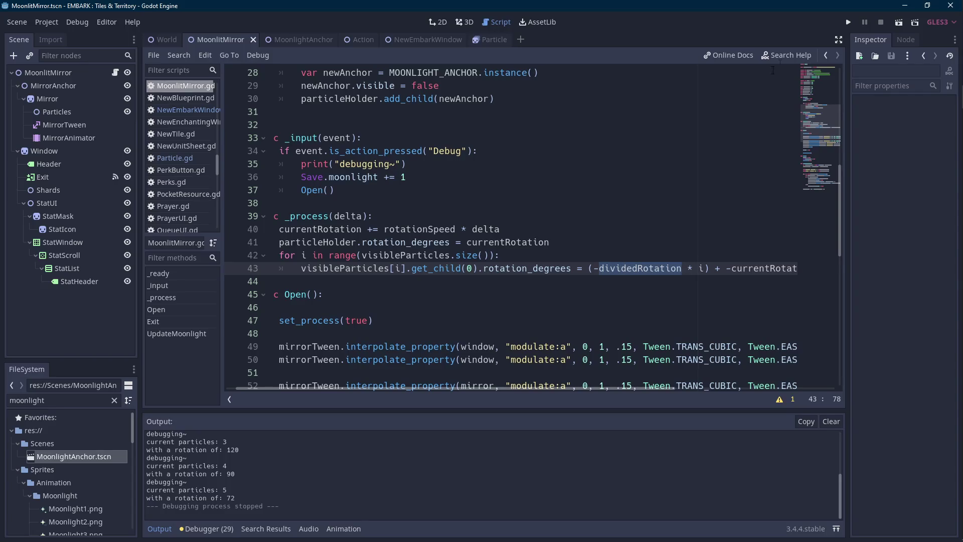
scroll(623, 268, down, 5)
scroll(690, 216, down, 2)
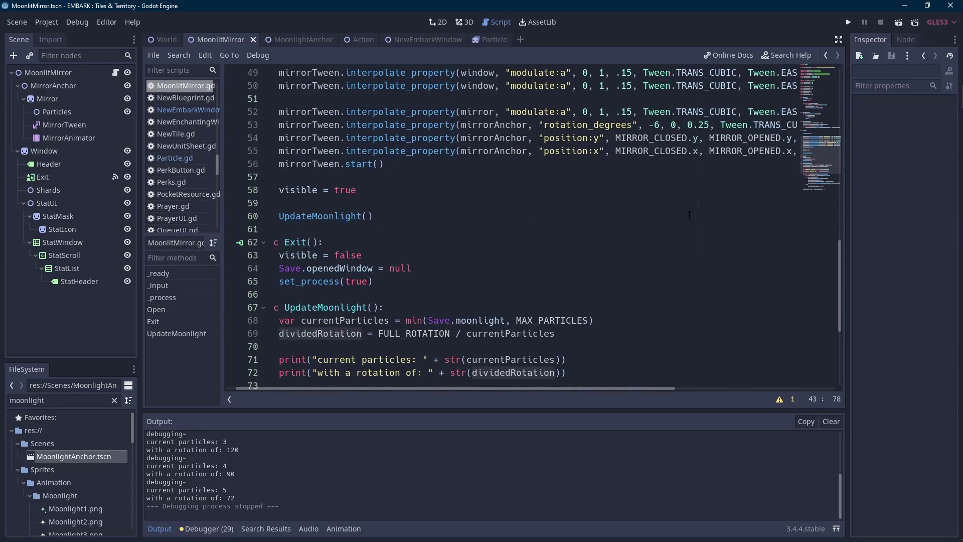
scroll(689, 216, down, 5)
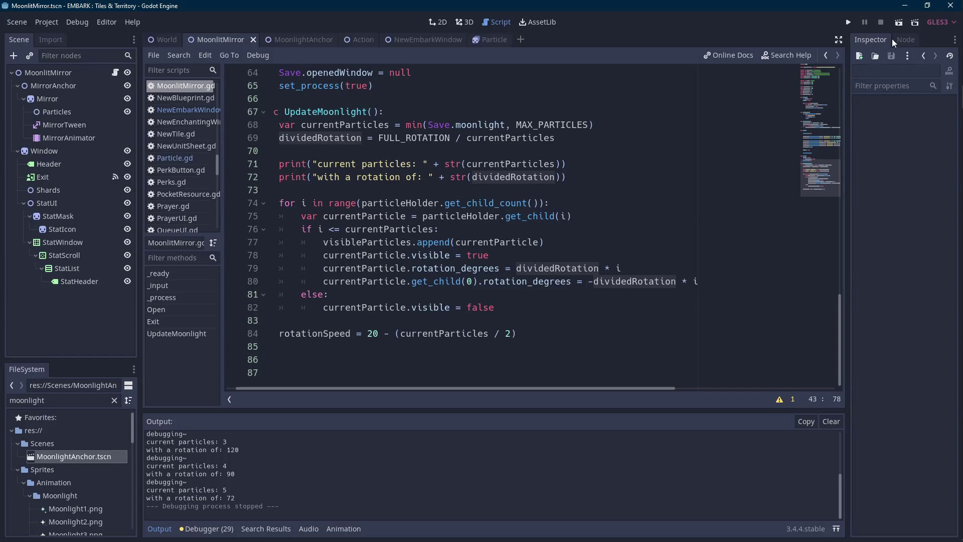
Run the Moonlit Mirror scene, add particles up to twelve at 30° rotation, then stop it.
click(895, 22)
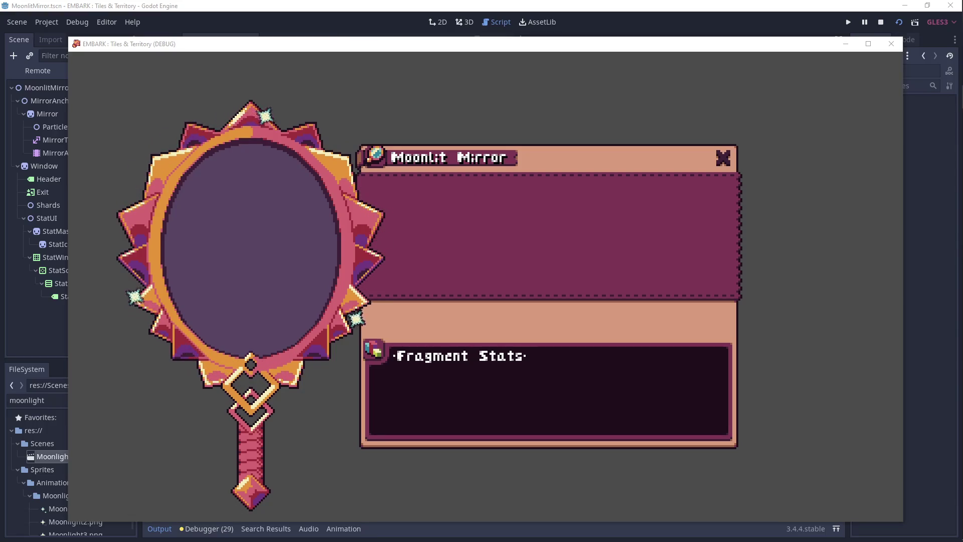
click(129, 152)
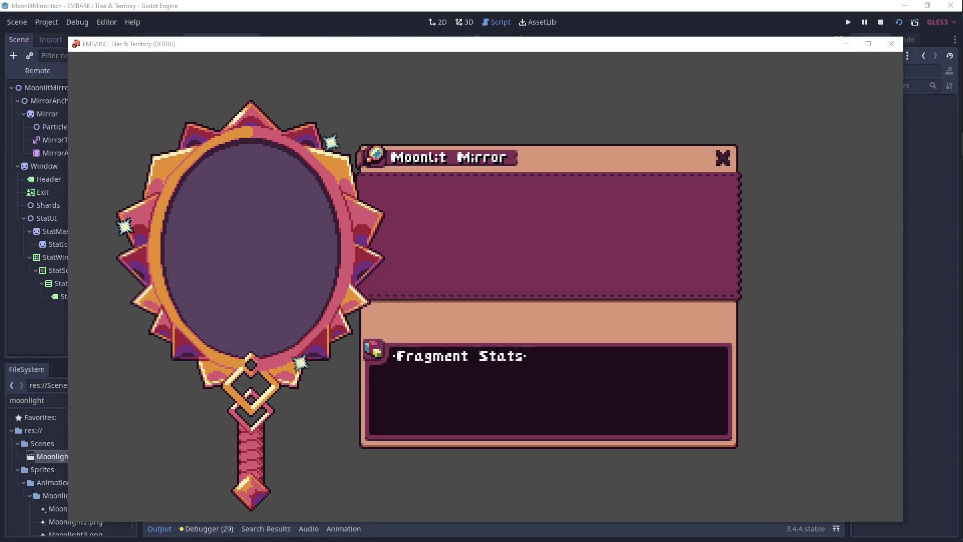
click(240, 119)
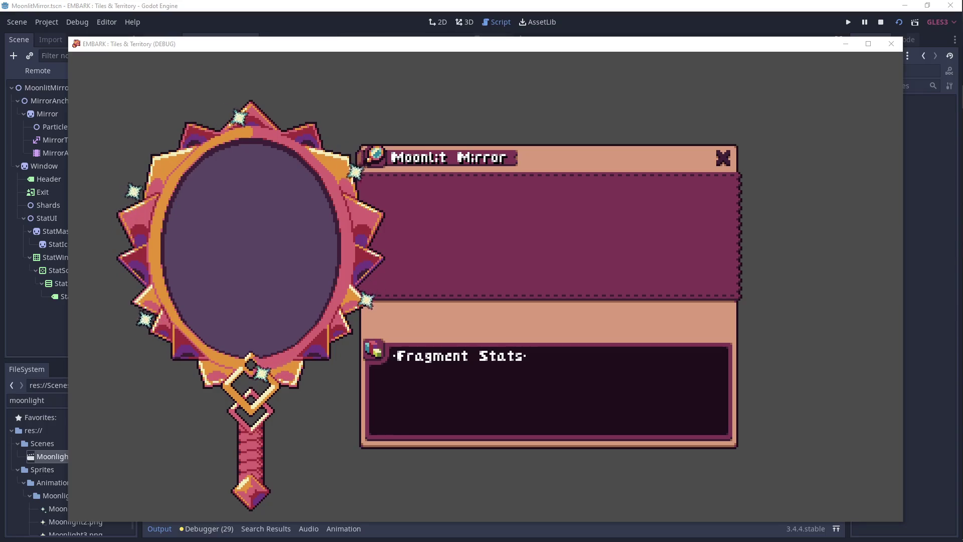
click(374, 149)
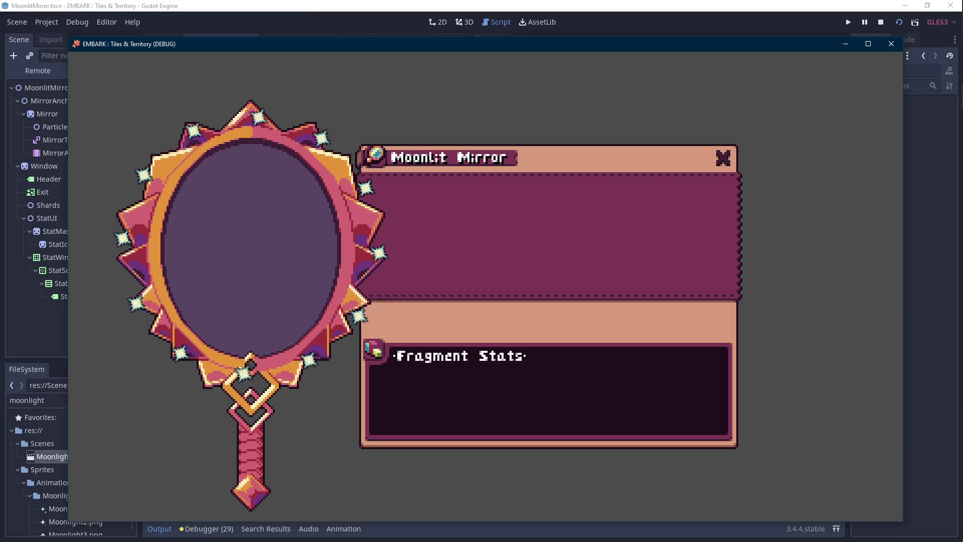
key(F8)
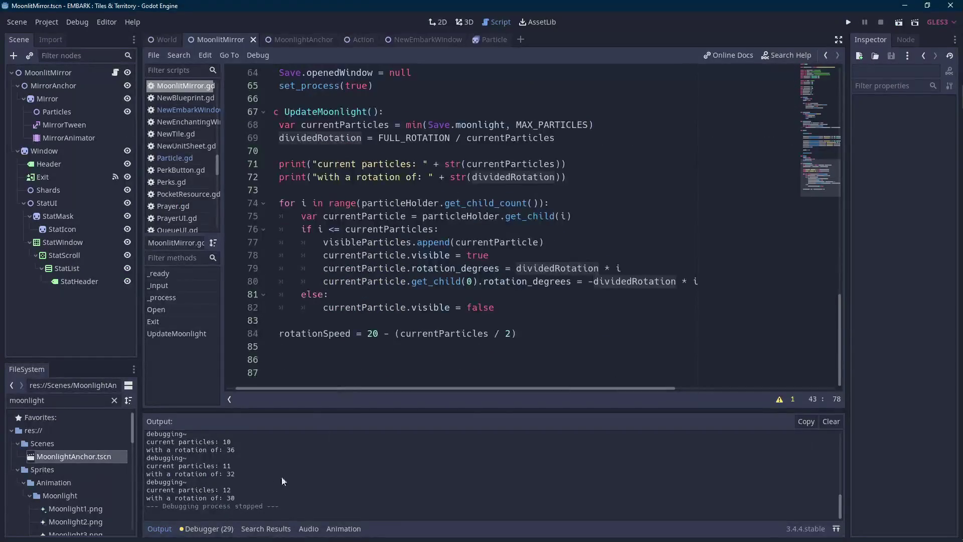
Collapse the Output panel and move through the Exit and Open functions.
click(161, 532)
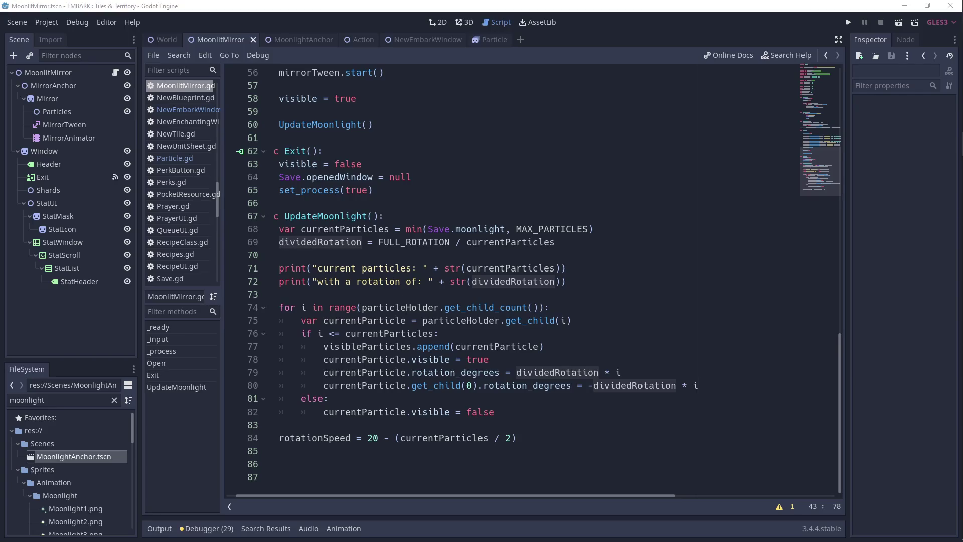
click(389, 207)
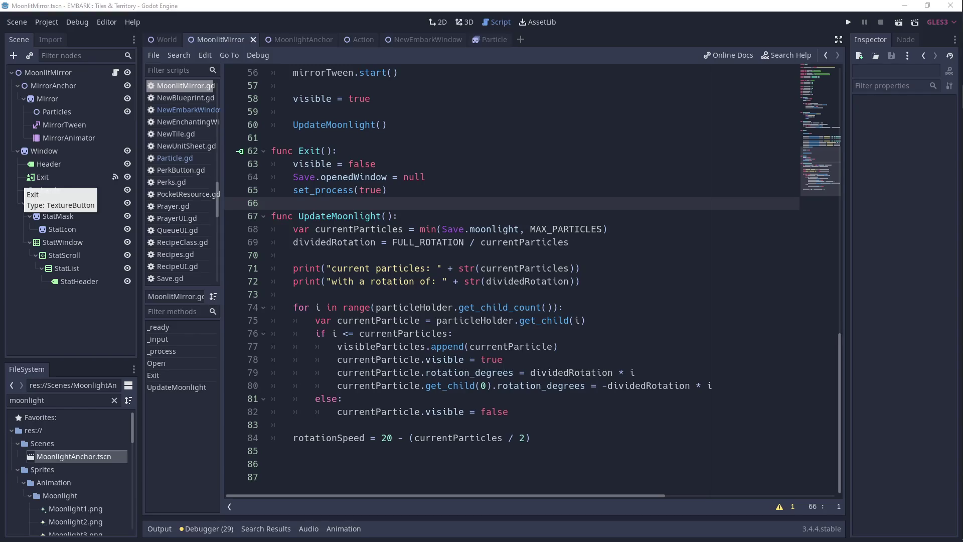
click(399, 176)
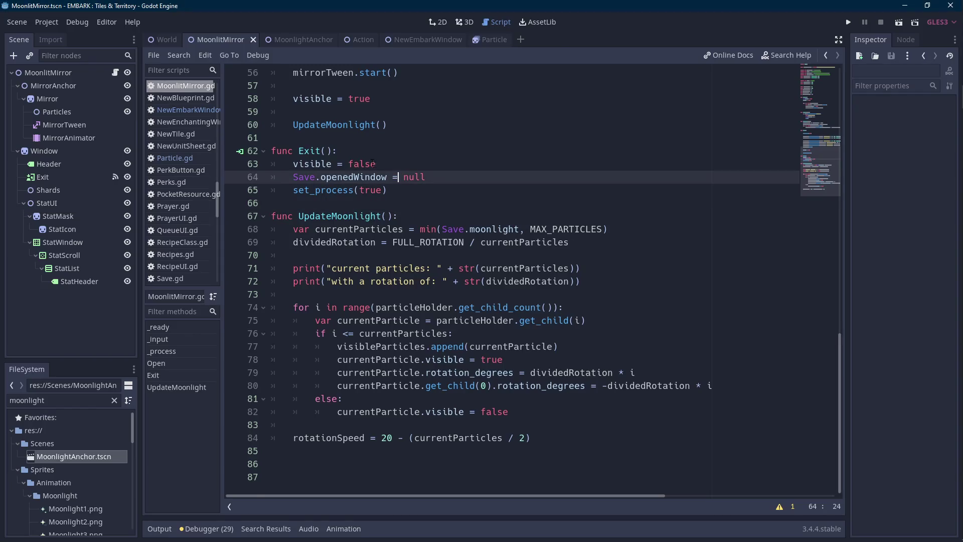
scroll(372, 163, up, 5)
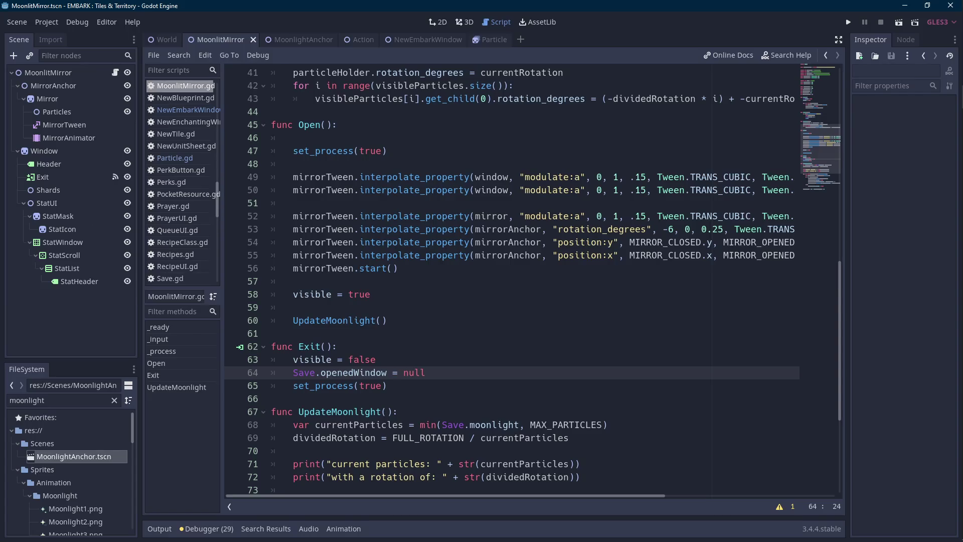
click(521, 204)
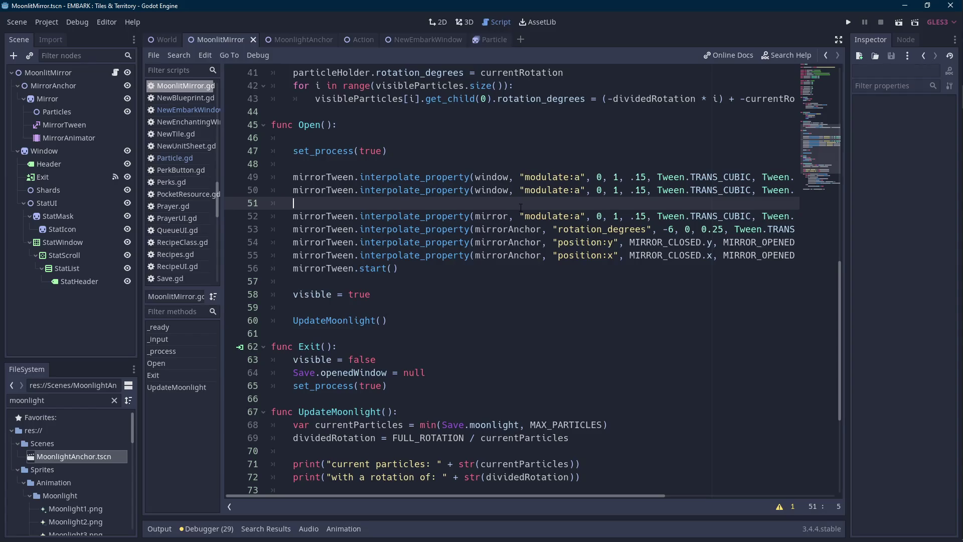
scroll(520, 208, up, 4)
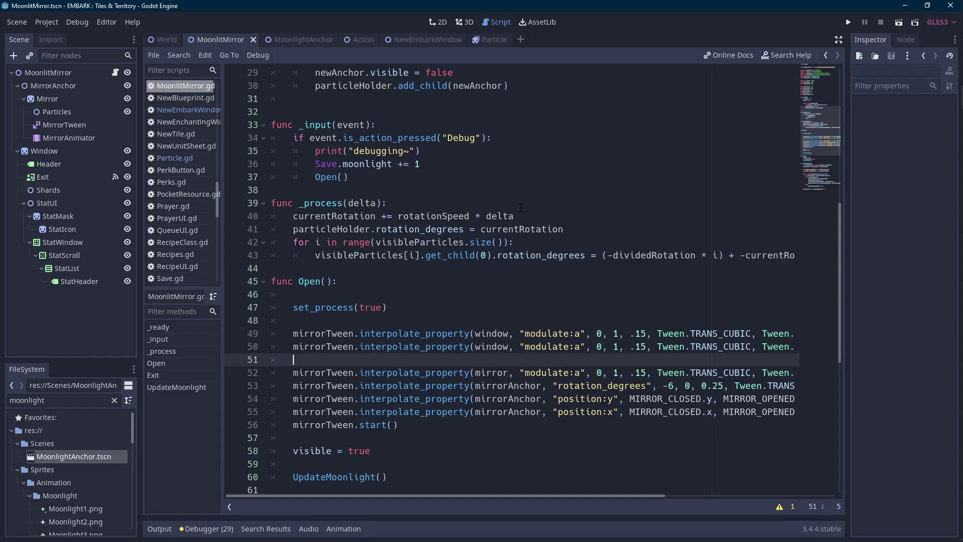
Highlight currentRotation's uses and run the scene again.
double_click(346, 217)
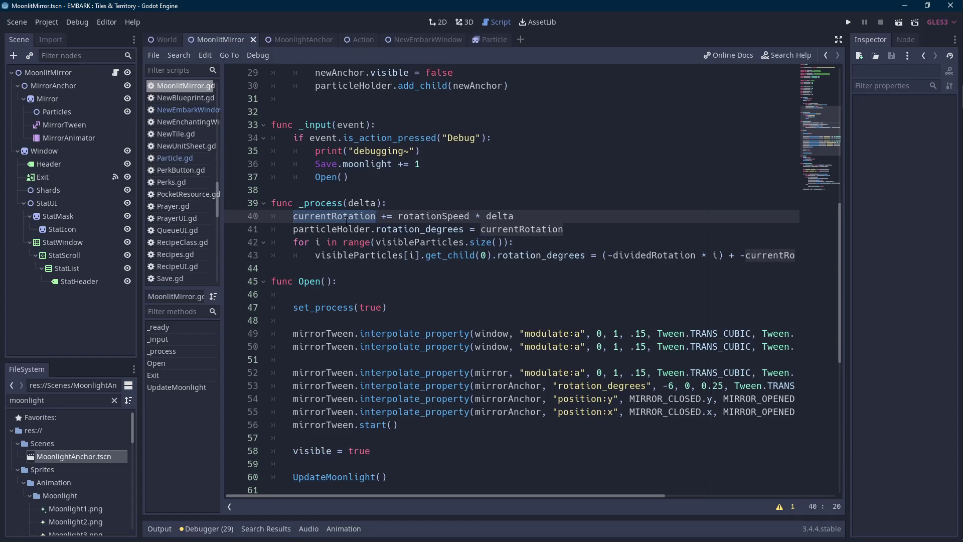
mouse_move(566, 496)
mouse_down()
mouse_move(625, 496)
mouse_move(562, 500)
mouse_up()
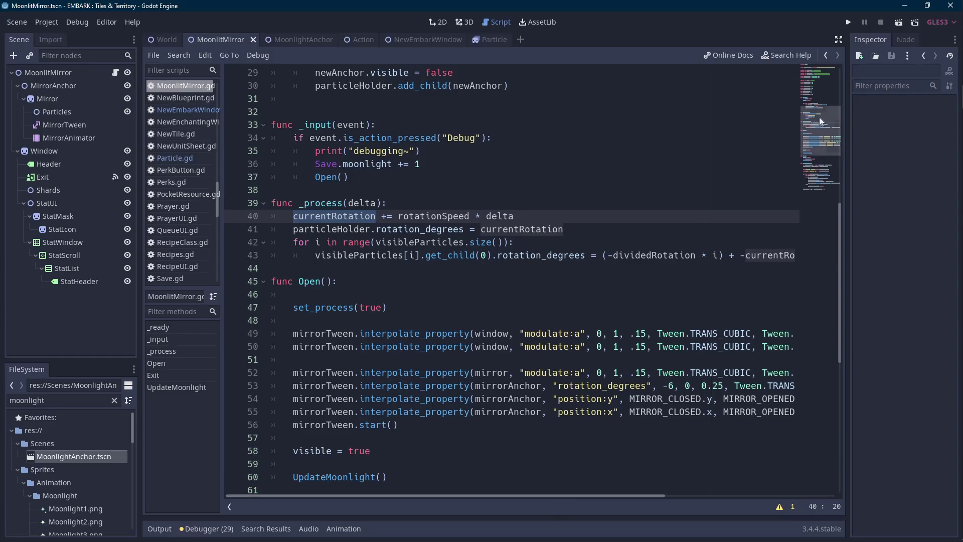
click(899, 22)
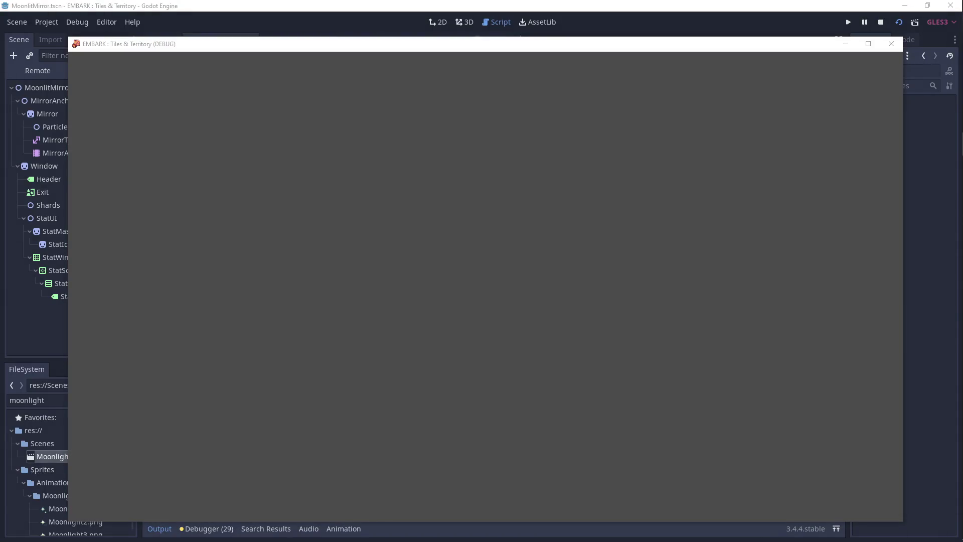
Add particles in the running game until three orbit at 120°, then close it.
click(450, 211)
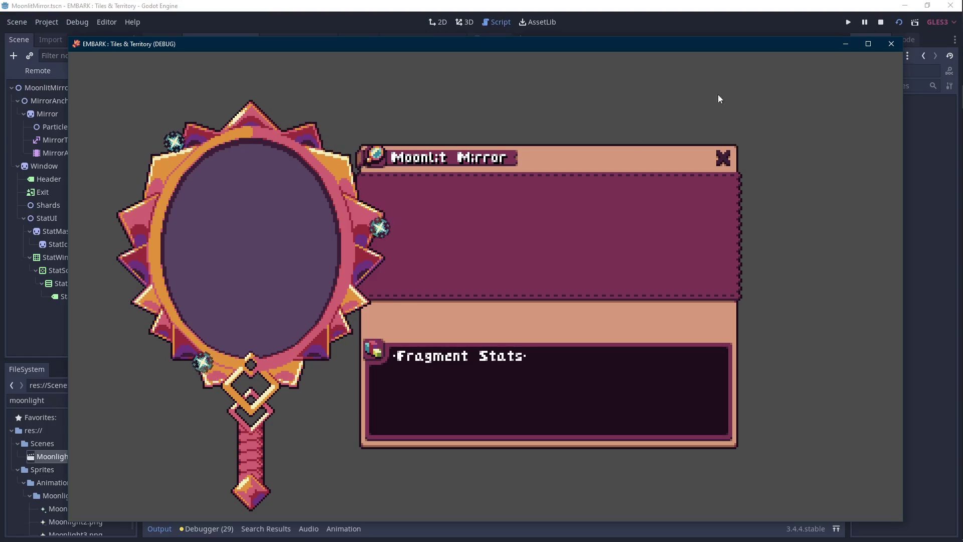
click(891, 43)
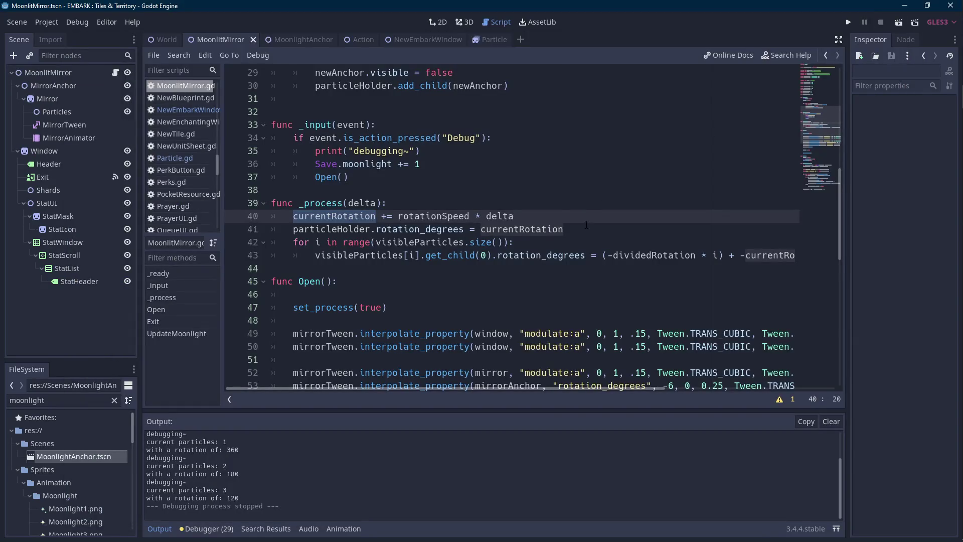
Collapse the Output panel and highlight dividedRotation in the particle loop.
click(159, 529)
scroll(509, 362, down, 9)
click(509, 361)
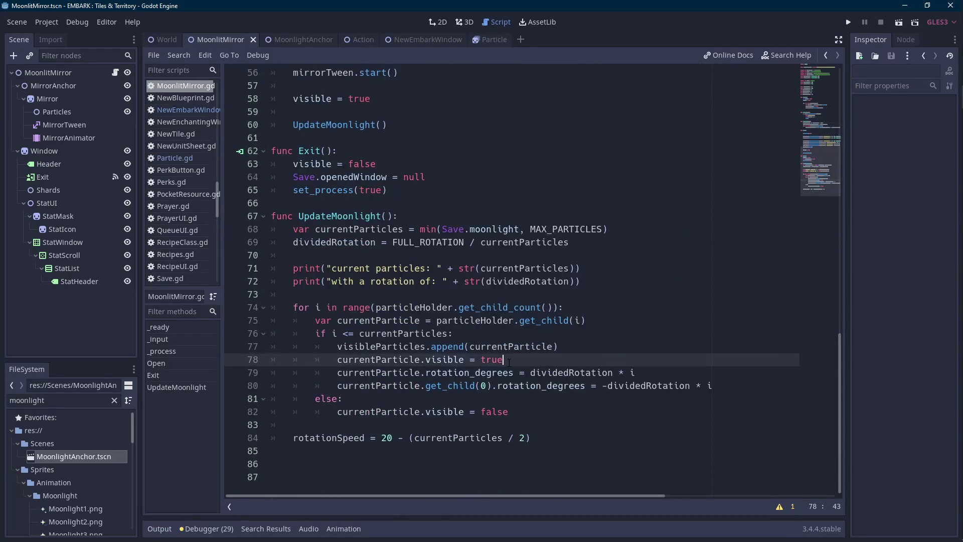
double_click(638, 385)
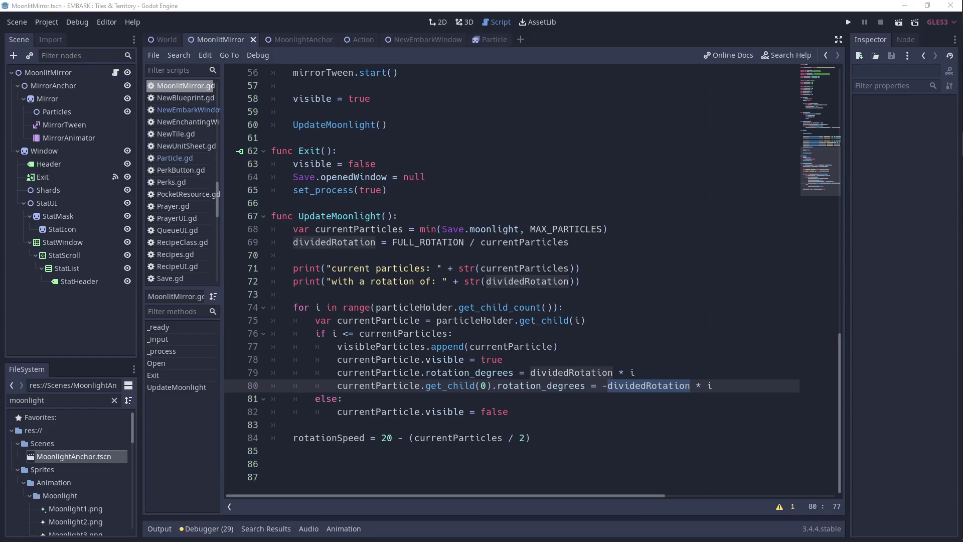
click(570, 293)
Scroll up to line 50 and highlight WINDOW_OPENED's uses.
mouse_move(957, 171)
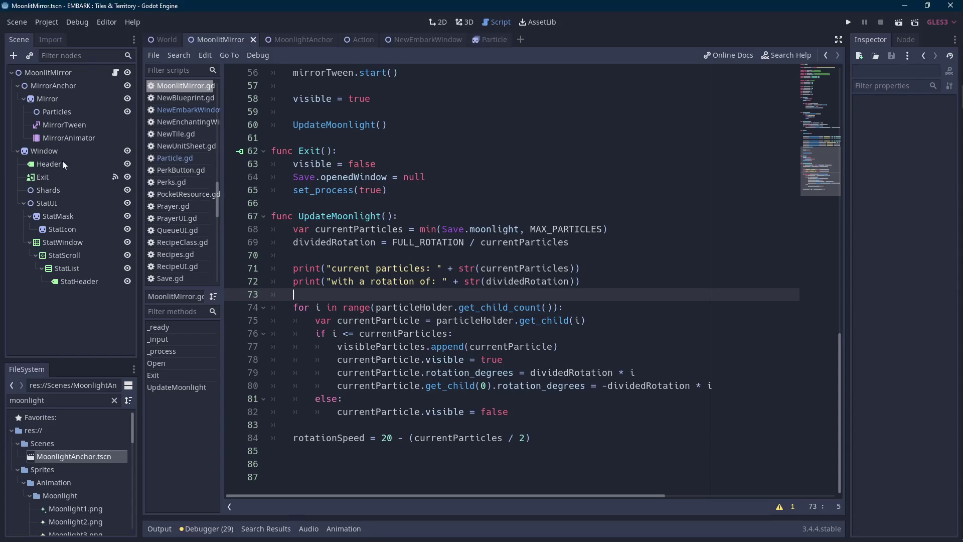
click(582, 268)
scroll(579, 297, up, 6)
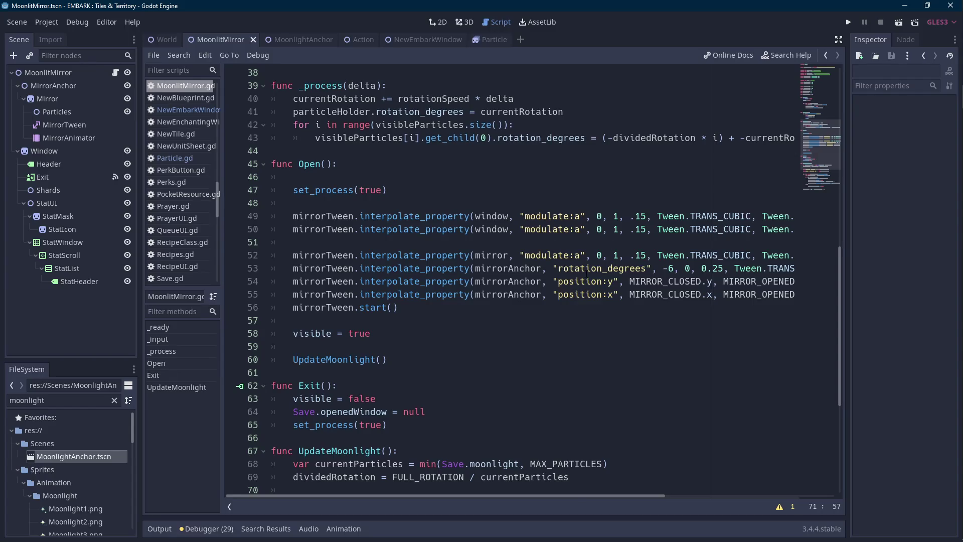
click(542, 232)
scroll(542, 232, up, 10)
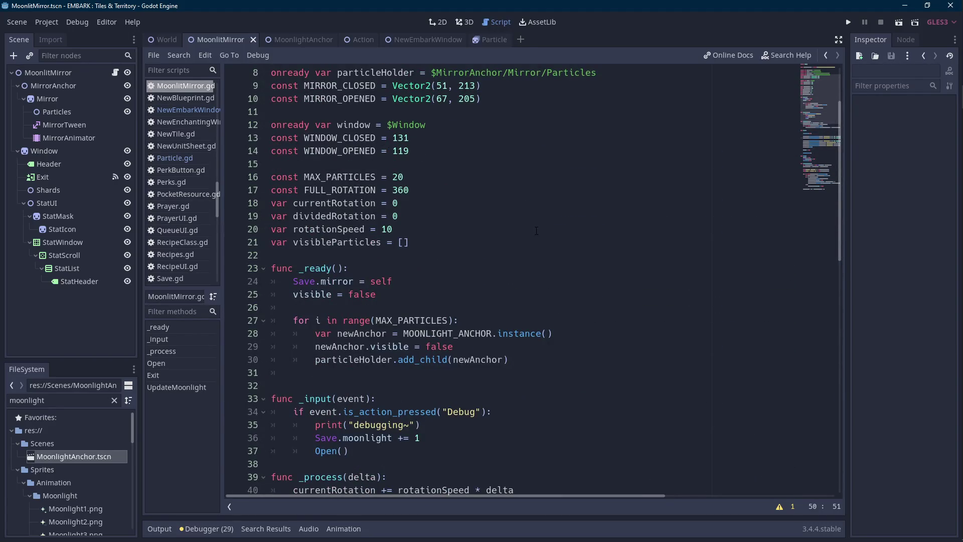
double_click(346, 150)
key(ctrl+c)
scroll(346, 150, down, 10)
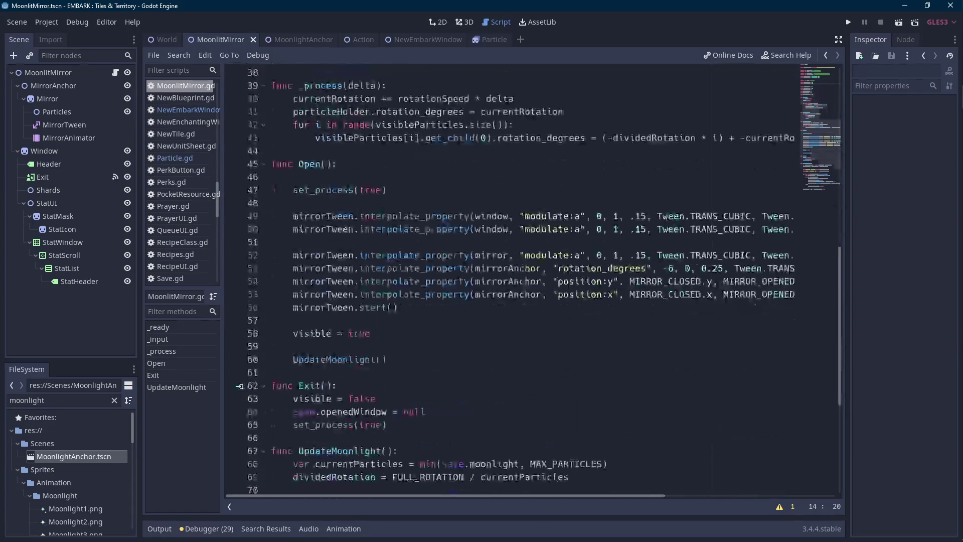
Change line 50's tween to animate position:x from WINDOW_CLOSED to WINDOW_OPENED.
drag(580, 230, 525, 229)
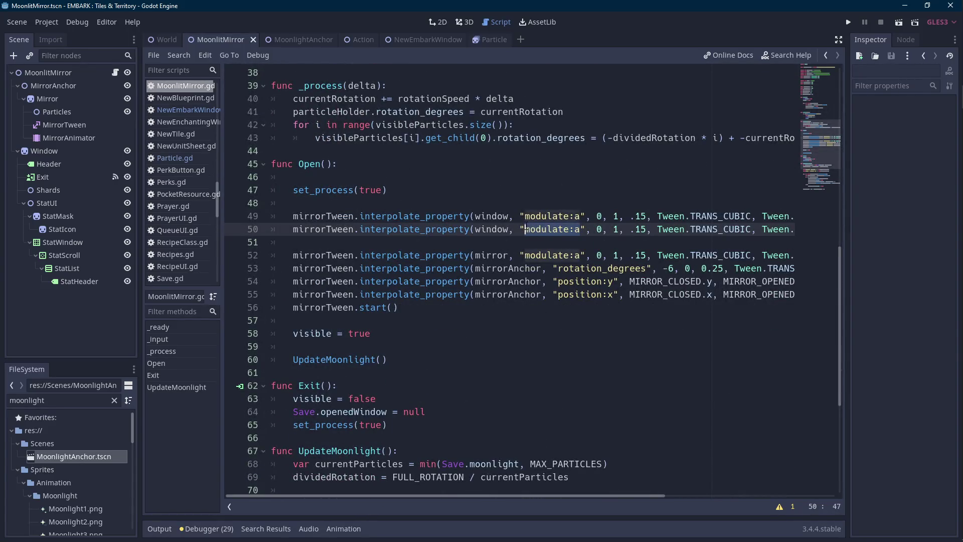
text(position:x)
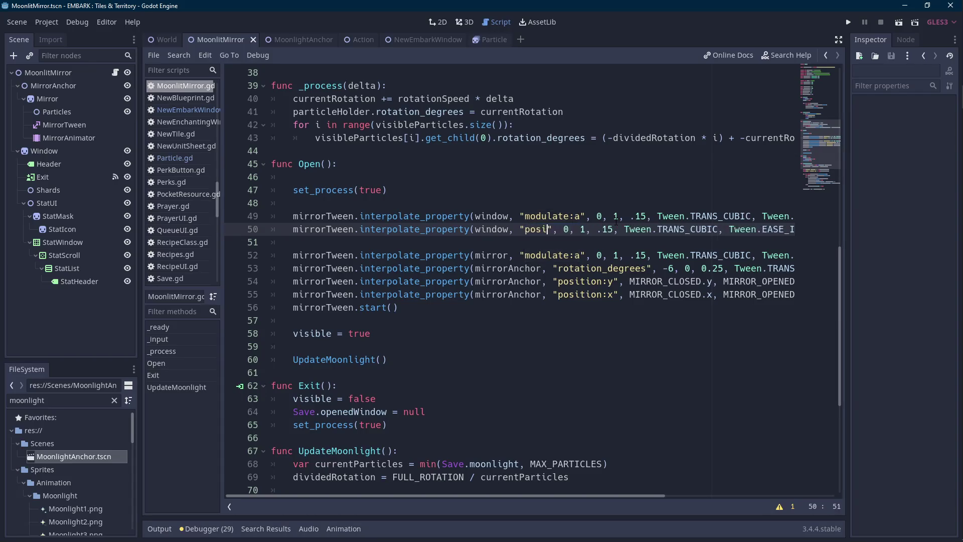
key(Right)
key(Right)
key(Right)
key(Delete)
key(ctrl+v)
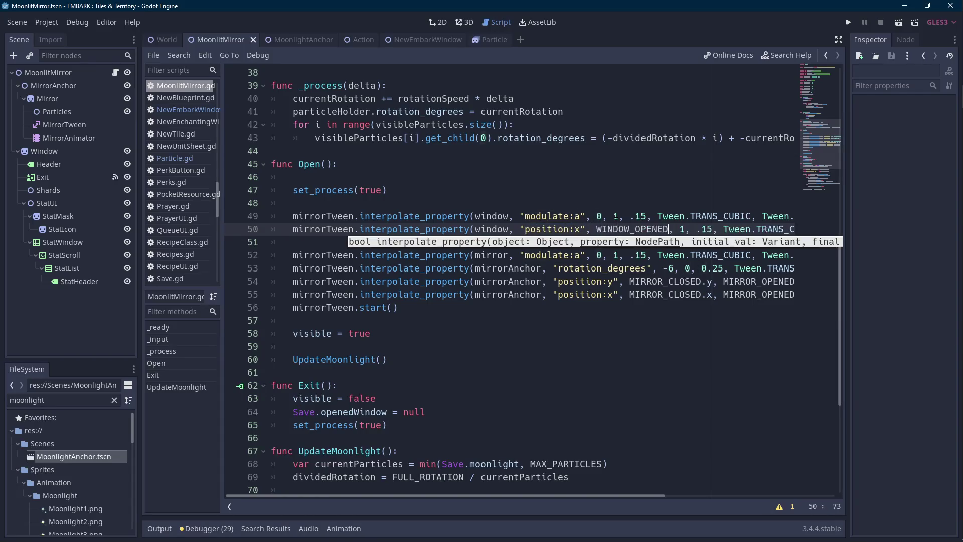
key(ctrl+shift+Left)
key(BackSpace)
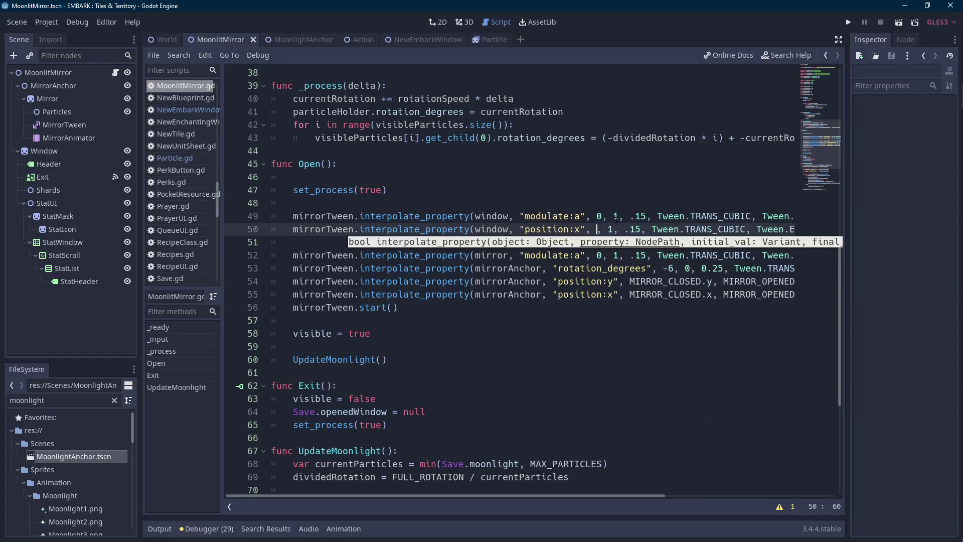
text(WINDOW_CLOSED)
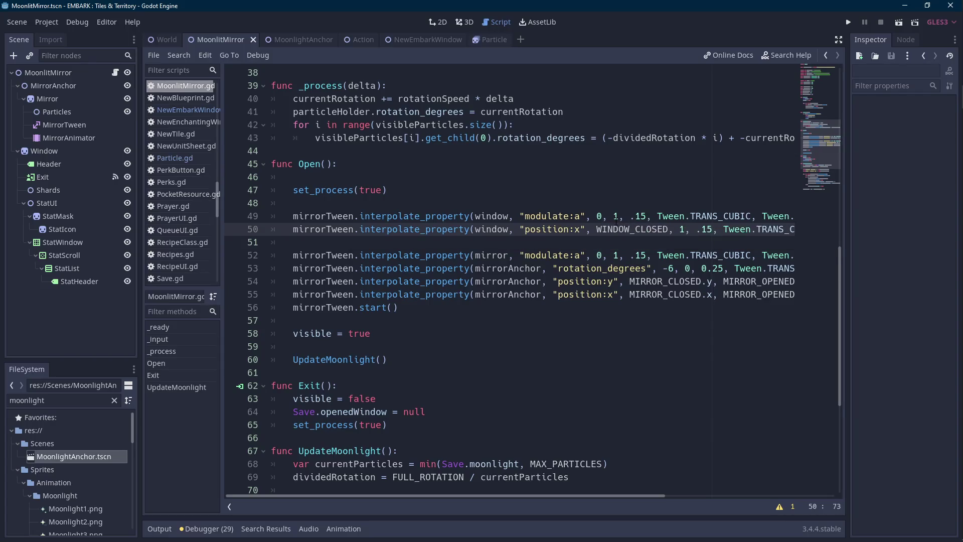
key(Delete)
key(ctrl+v)
Switch the tween easing to EASE_OUT, then test-run and stop the scene.
key(ctrl+Right)
key(ctrl+Right)
key(ctrl+Right)
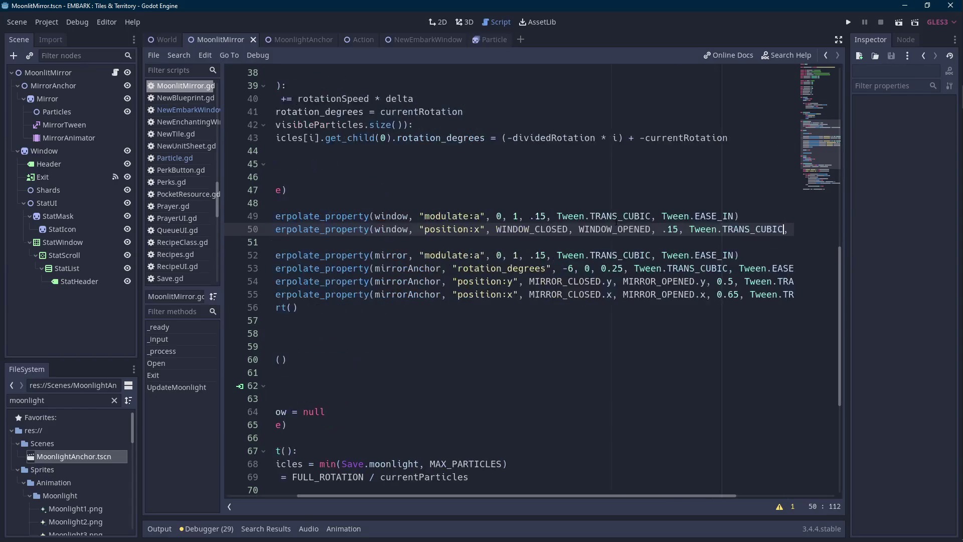
key(End)
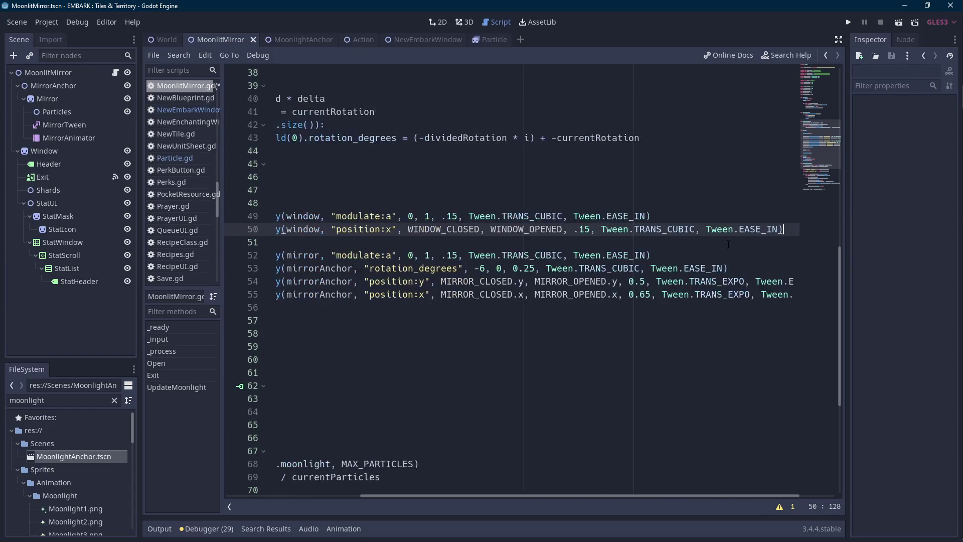
key(Left)
key(ctrl+shift+Left)
text(EAS)
key(Down)
key(Down)
key(Return)
click(897, 24)
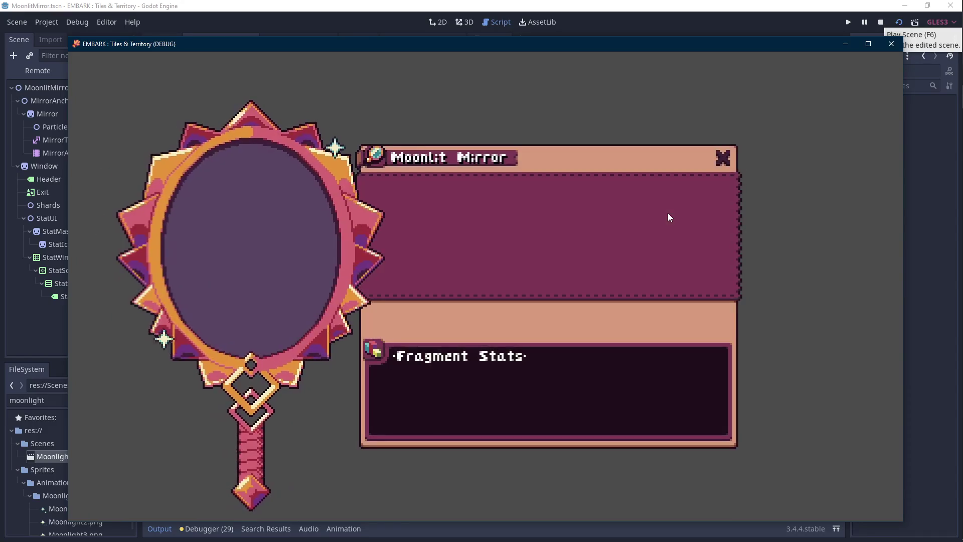
click(882, 22)
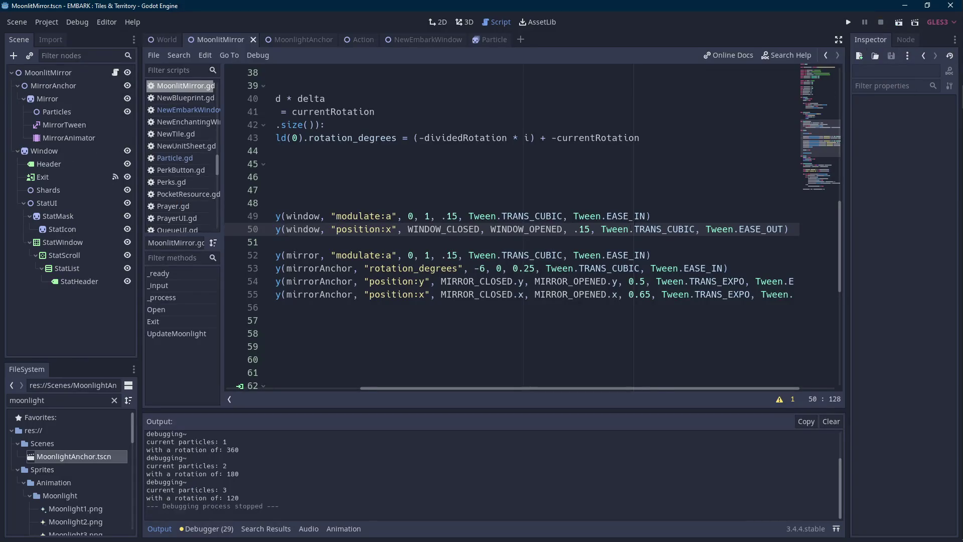
Change WINDOW_CLOSED from 131 to 141 on line 13 and save.
click(575, 229)
click(585, 229)
drag(511, 387, 354, 383)
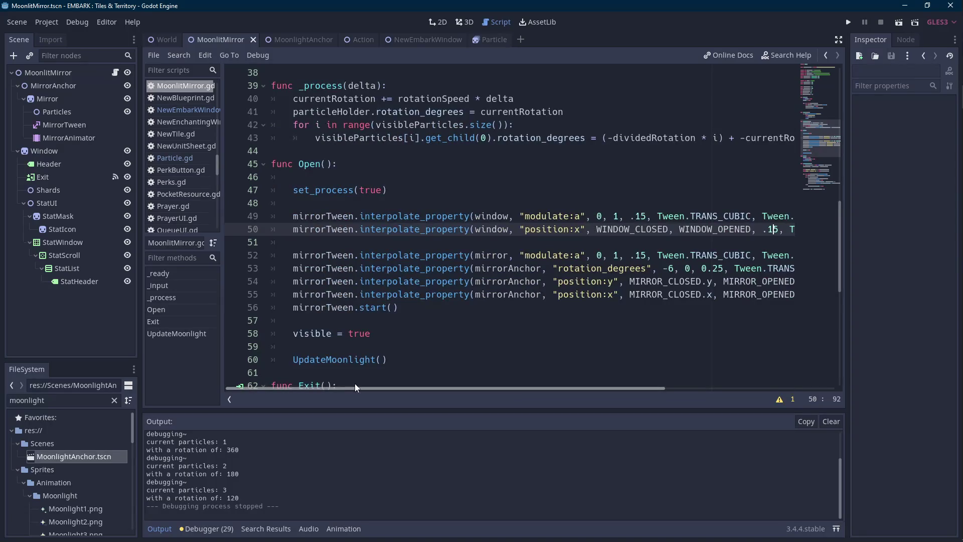
scroll(405, 353, up, 10)
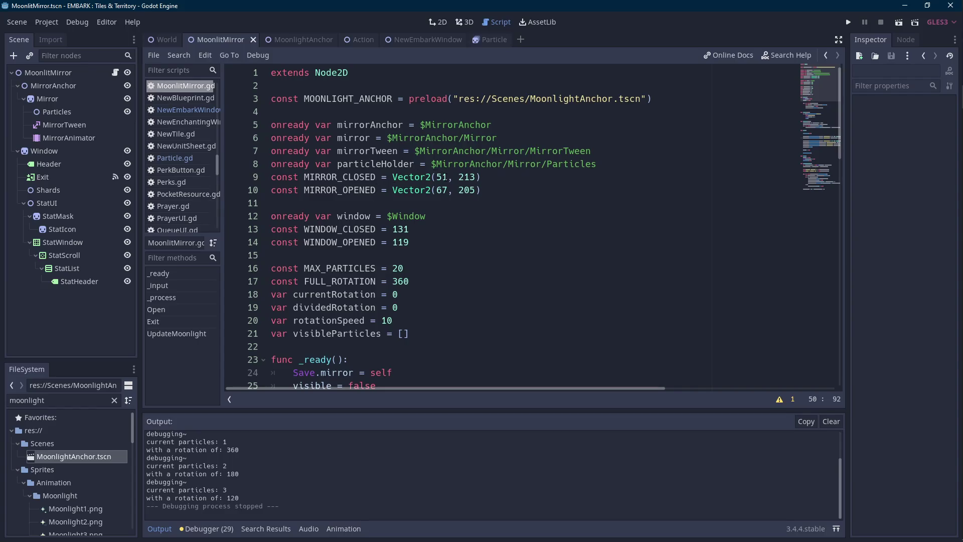
click(449, 177)
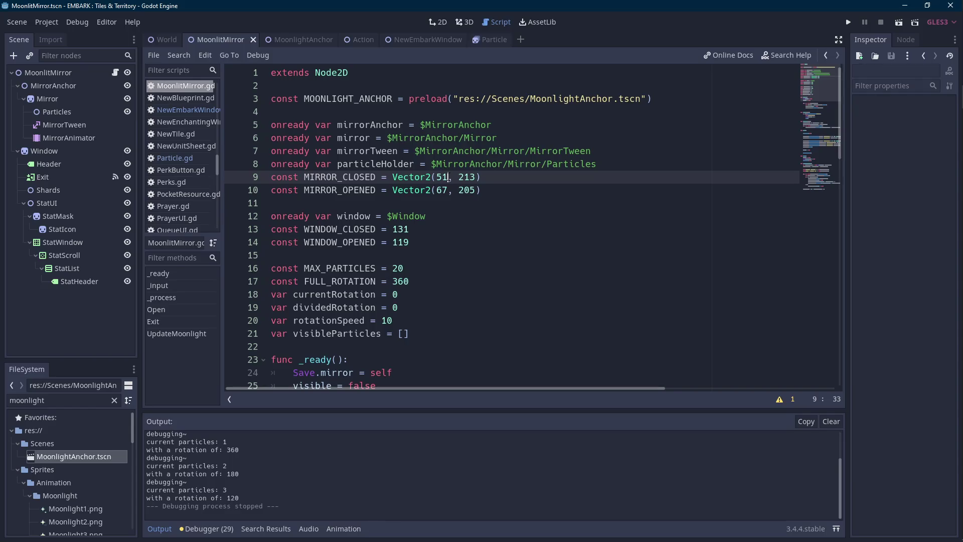
click(399, 229)
key(Delete)
text(4)
scroll(419, 244, down, 15)
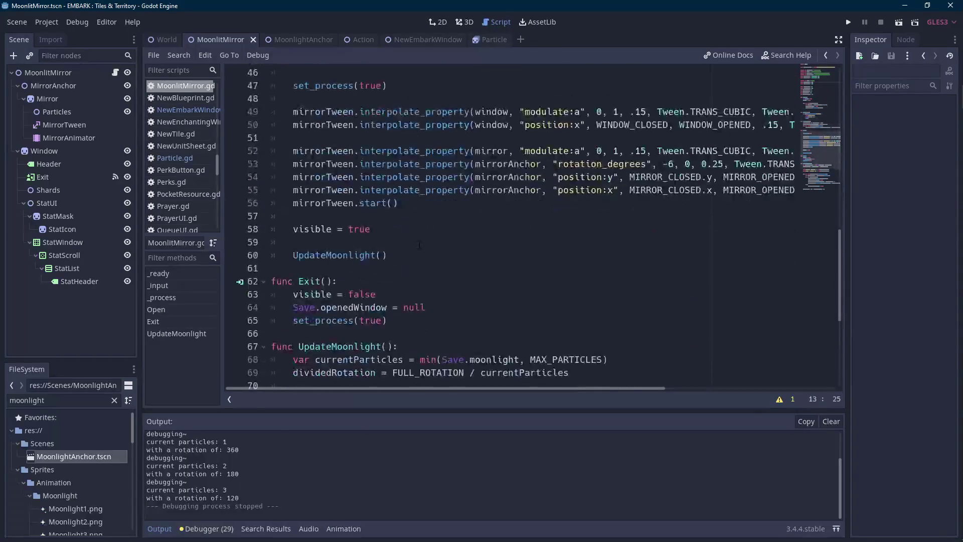
key(ctrl+s)
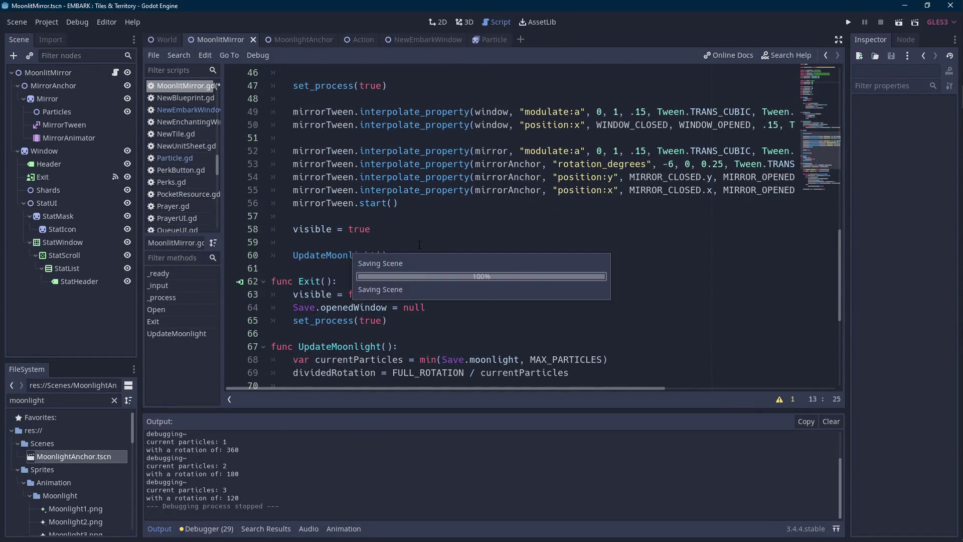
Lengthen line 50's slide duration from .15 to .25 and run the scene.
scroll(432, 244, up, 2)
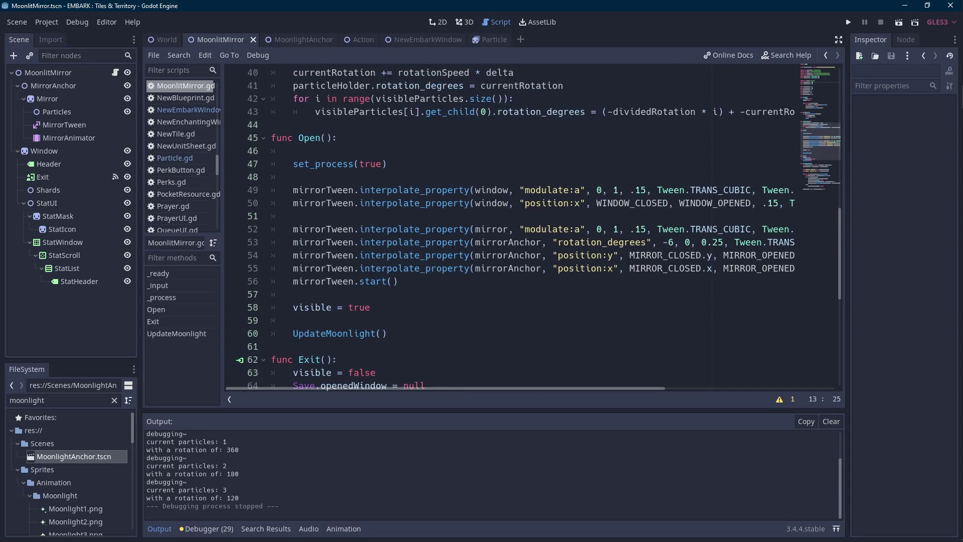
drag(627, 389, 741, 386)
click(617, 203)
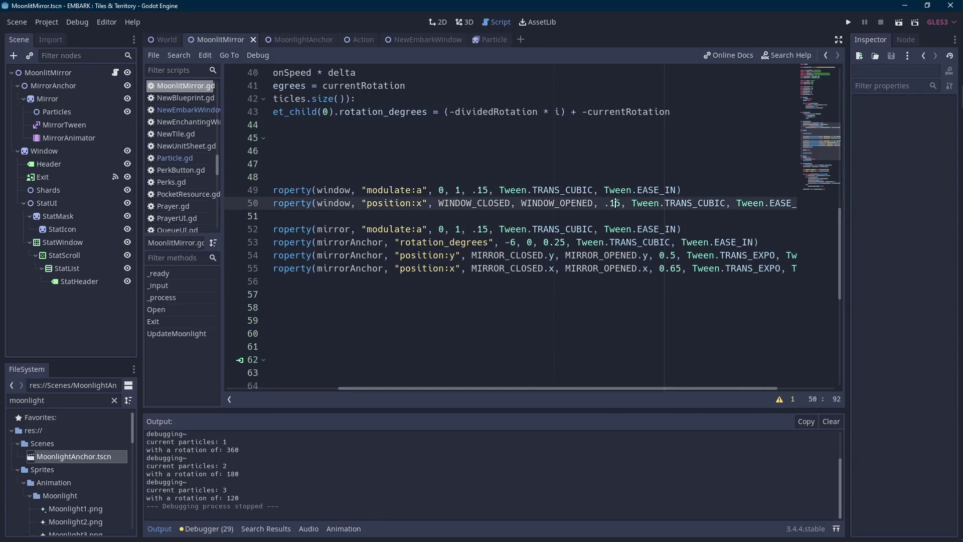
key(shift+Left)
text(2)
click(901, 23)
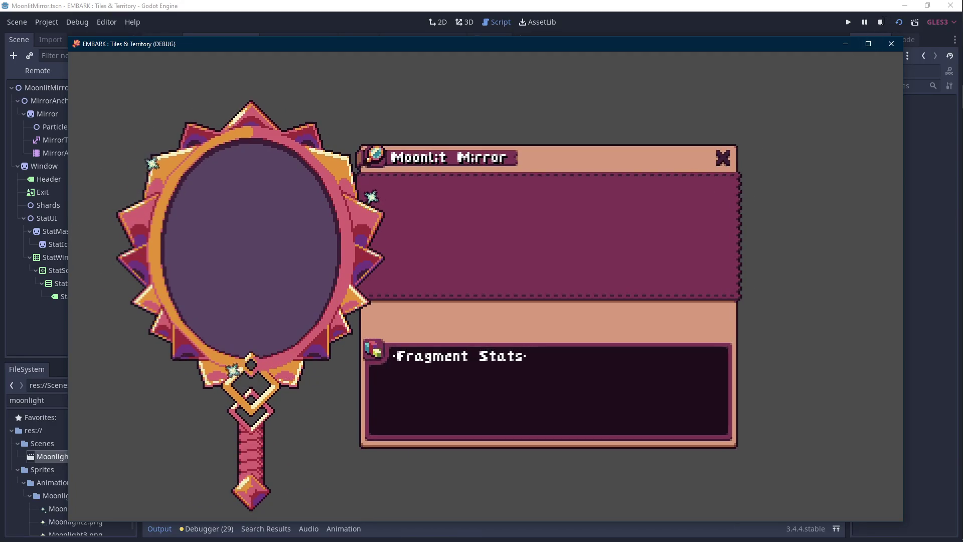
Stop the game, change line 50's duration from .25 to .35, and rerun.
click(891, 44)
key(BackSpace)
text(3)
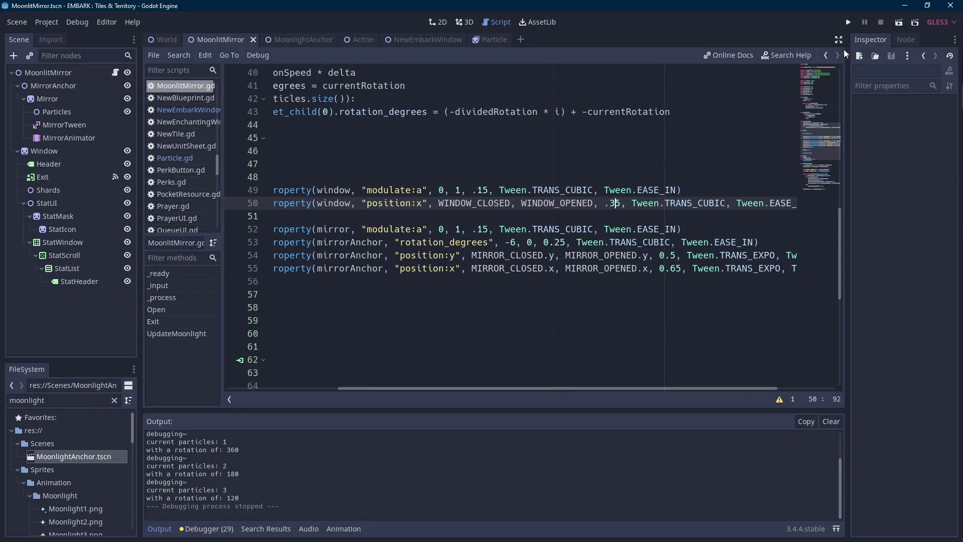
click(899, 22)
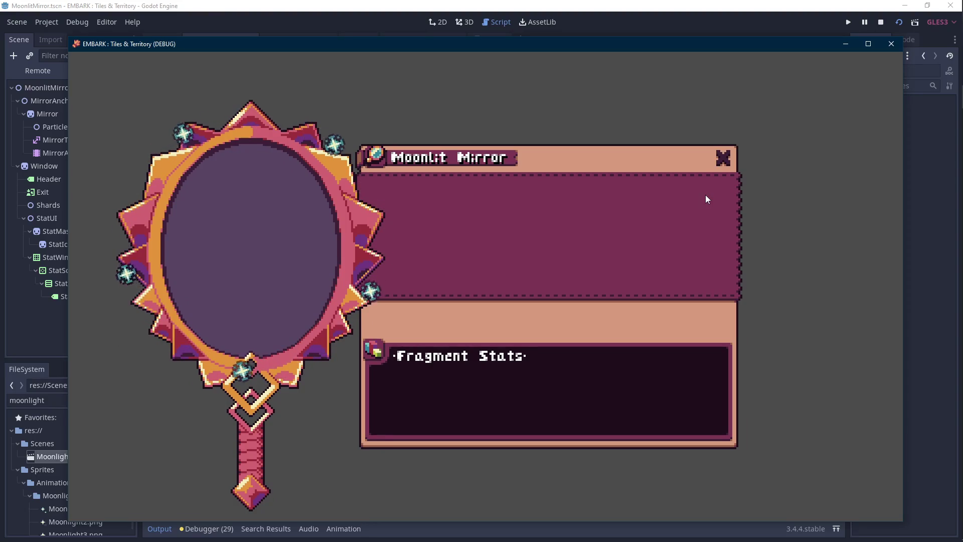
Stop the game and inspect the rotation loop on lines 42–43.
mouse_move(962, 125)
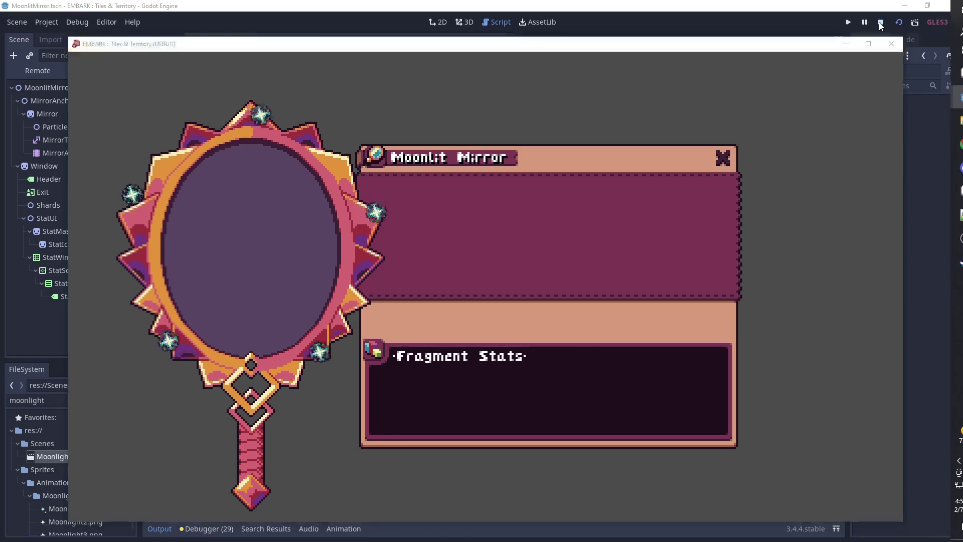
click(892, 44)
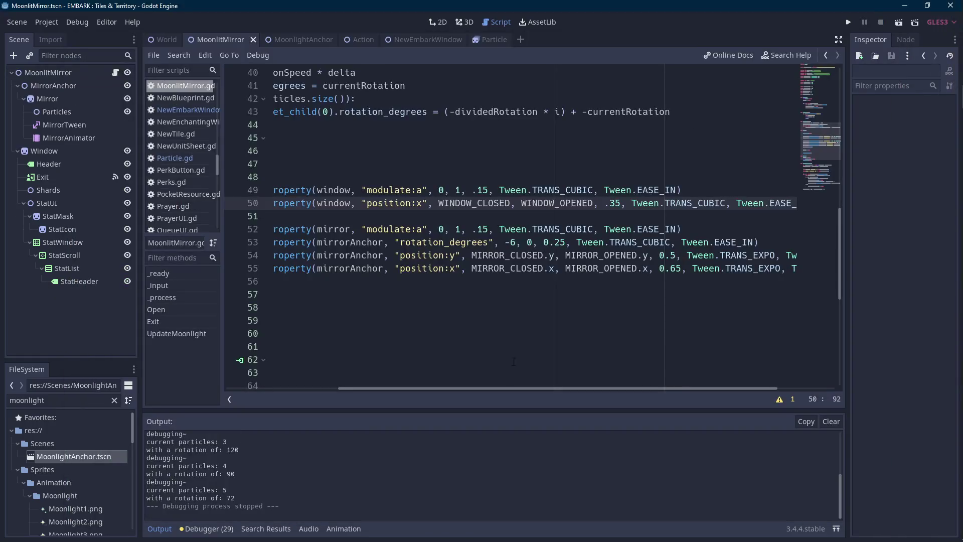
scroll(542, 294, up, 5)
click(543, 294)
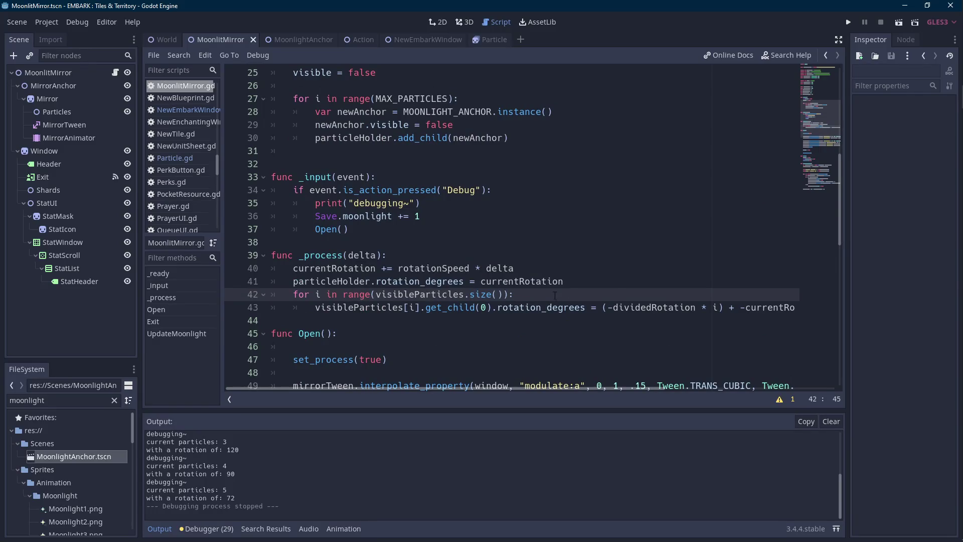
click(719, 307)
click(713, 307)
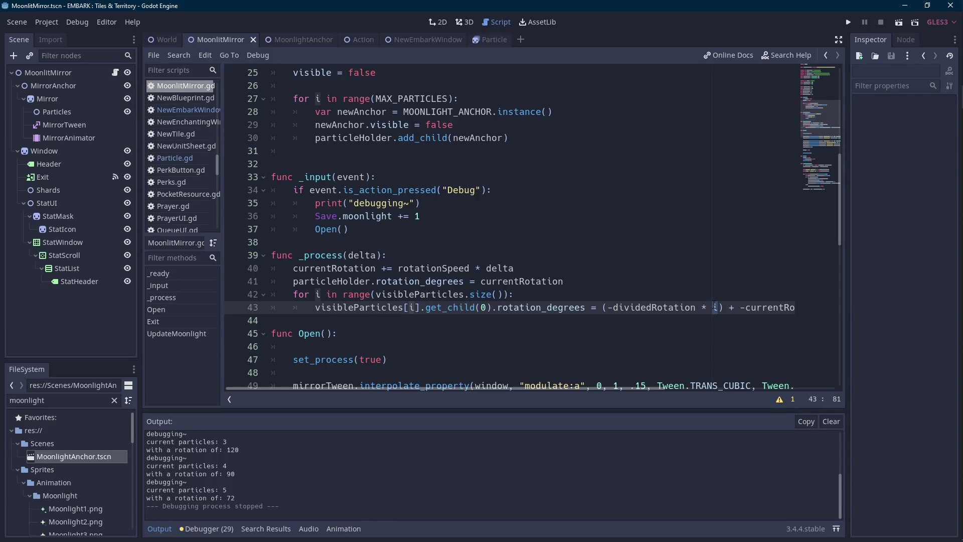
scroll(675, 305, down, 2)
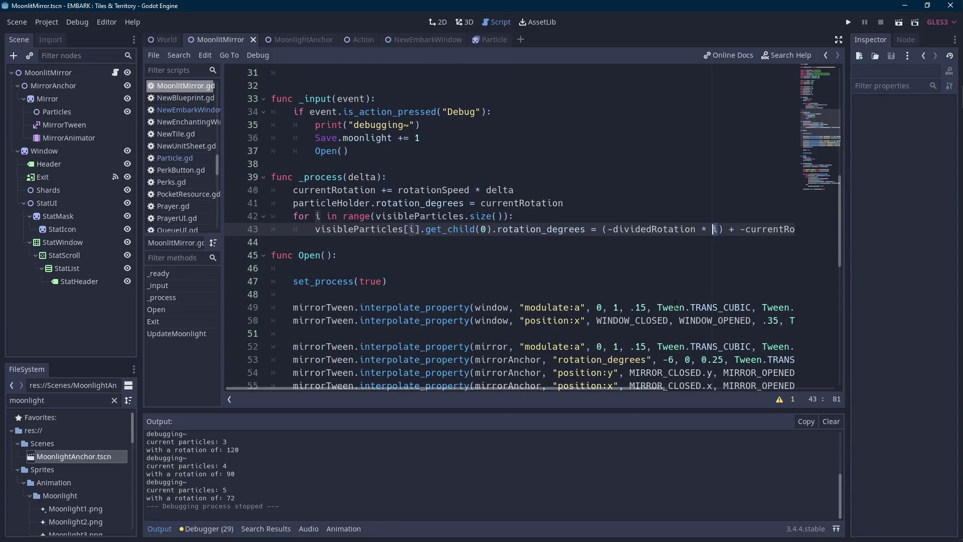
scroll(676, 305, down, 11)
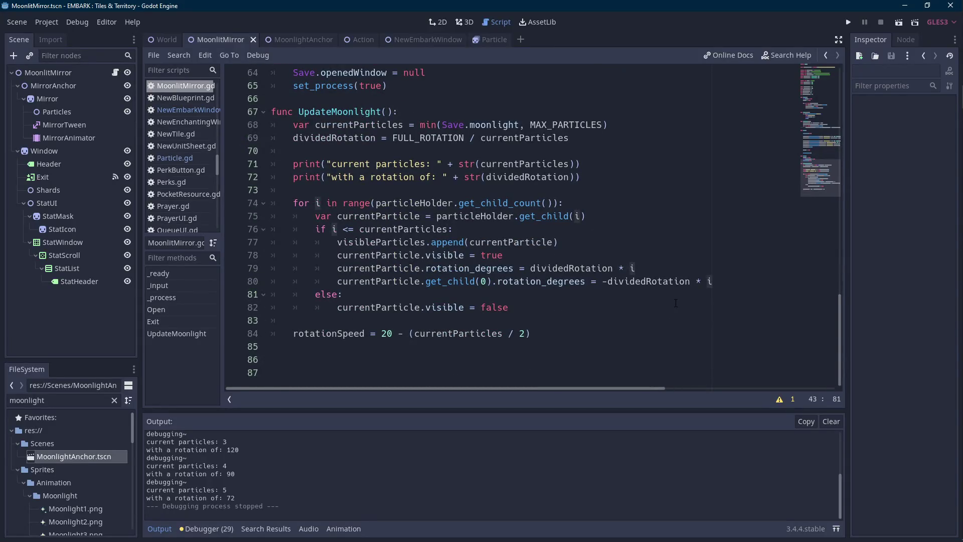
Comment out line 80's get_child(0).rotation_degrees, then test-run and stop the scene.
click(345, 268)
text(#)
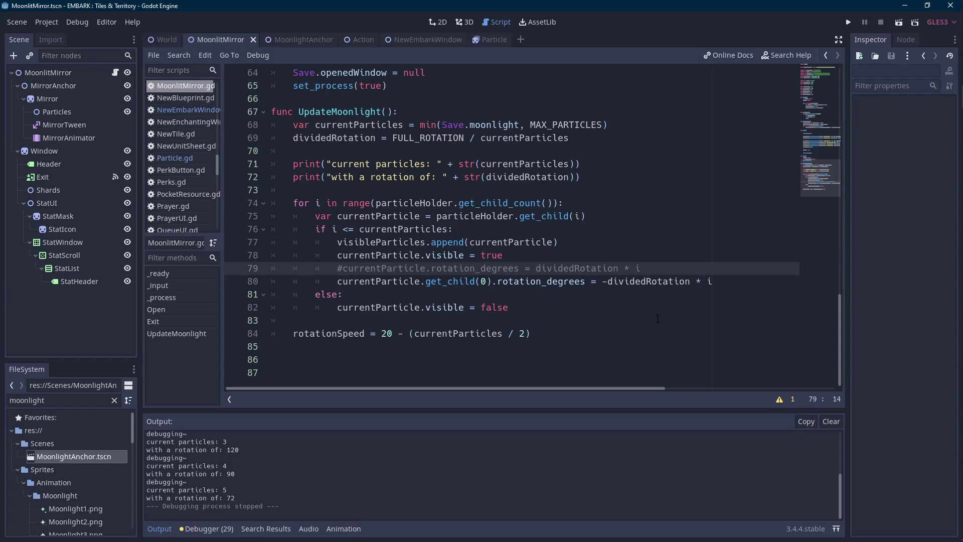
key(BackSpace)
key(Down)
text(#)
click(895, 22)
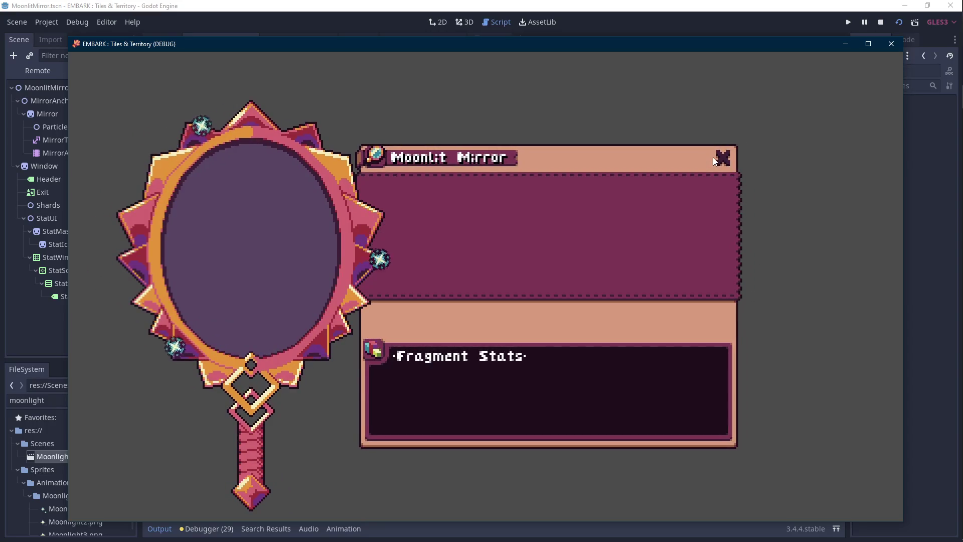
click(718, 159)
scroll(559, 272, up, 10)
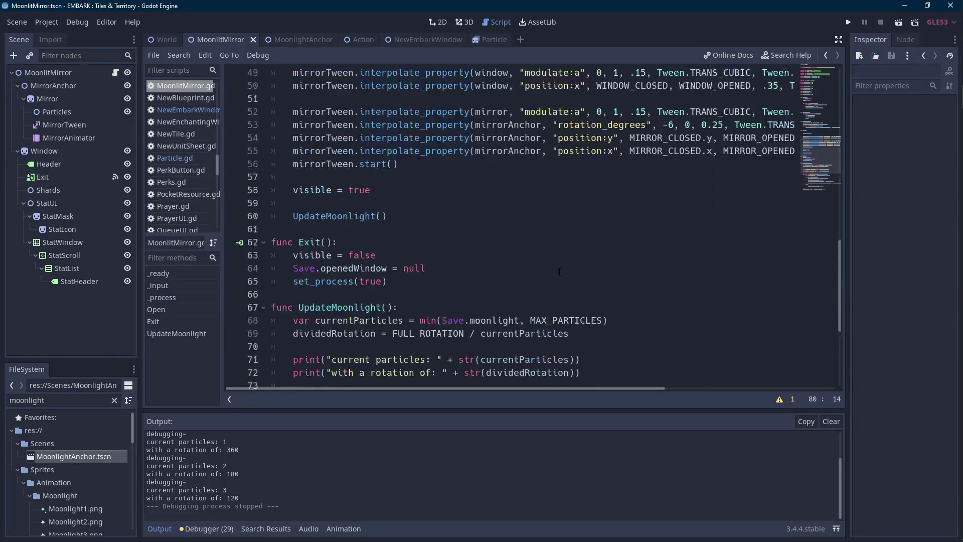
Add an 'if i == 0:' condition inside the rotation loop below line 43.
scroll(559, 272, up, 4)
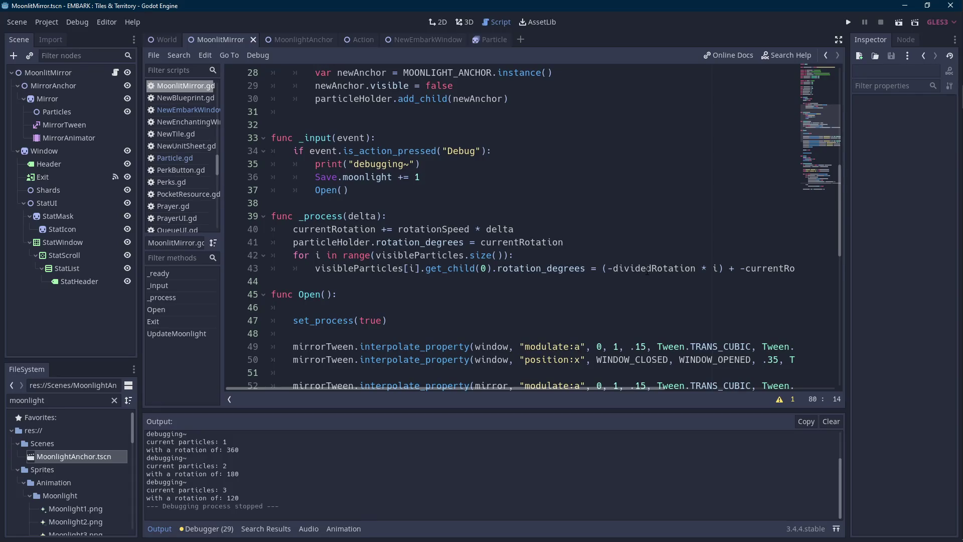
click(623, 284)
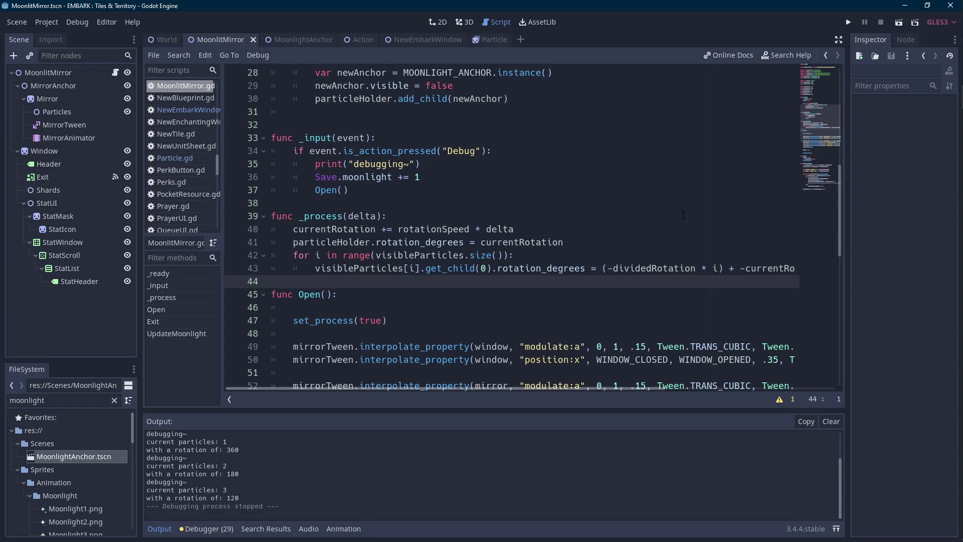
key(Return)
key(Up)
key(Tab)
key(Tab)
text(if i == 0:)
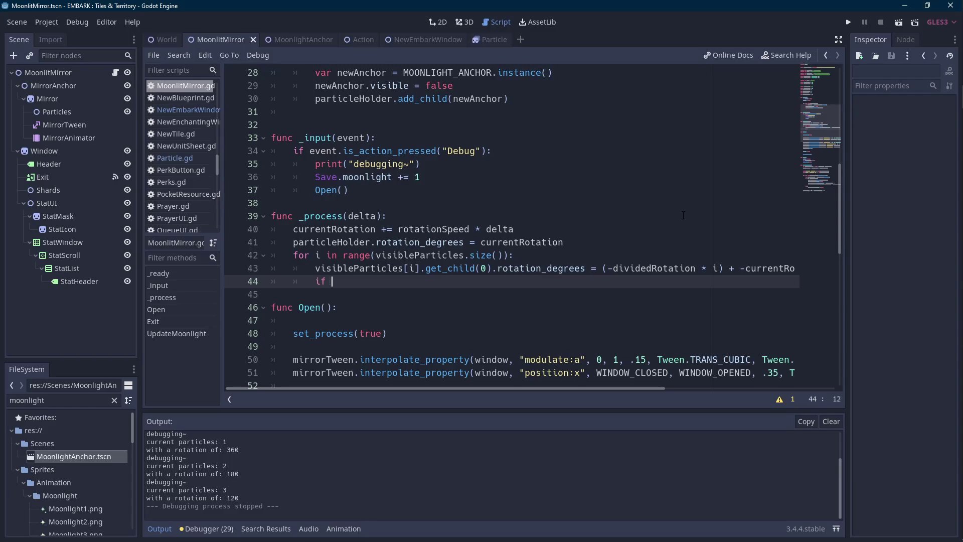
key(Return)
Print visibleParticles[i].get_child(0).rotation_degrees there, then run and stop the scene.
text(print()
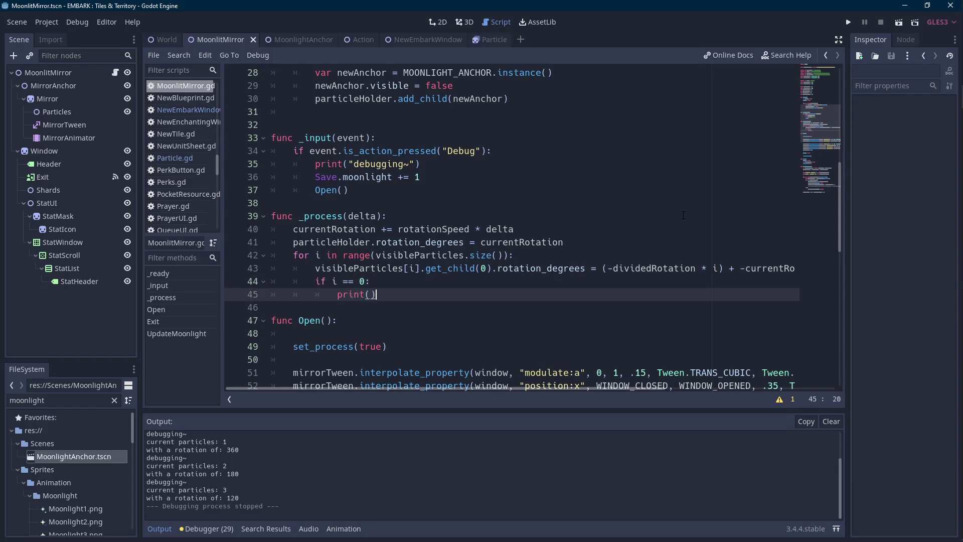
key(Up)
key(Up)
key(ctrl+shift+Right)
key(ctrl+shift+Right)
key(ctrl+shift+Right)
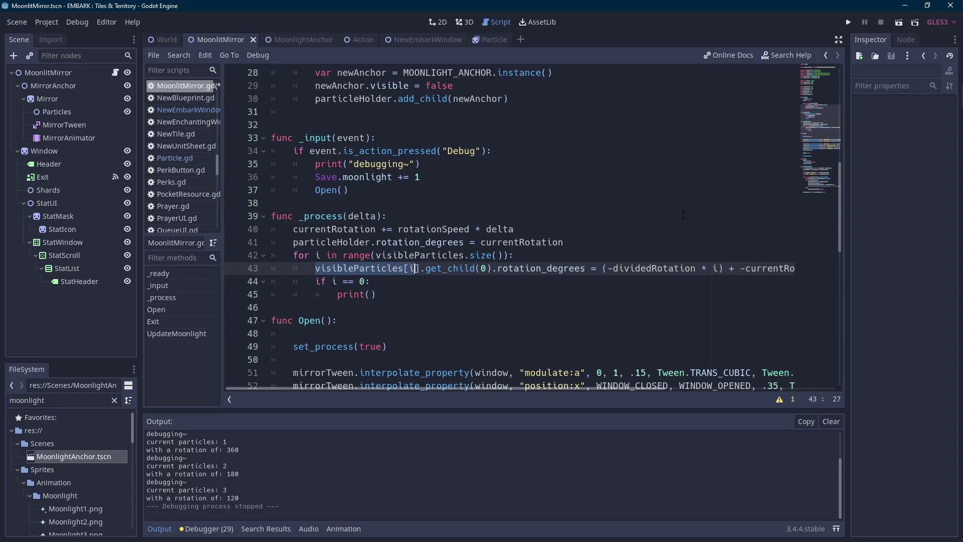
key(Down)
text(visibleParticles[i].get_child(0).rotation_degrees)
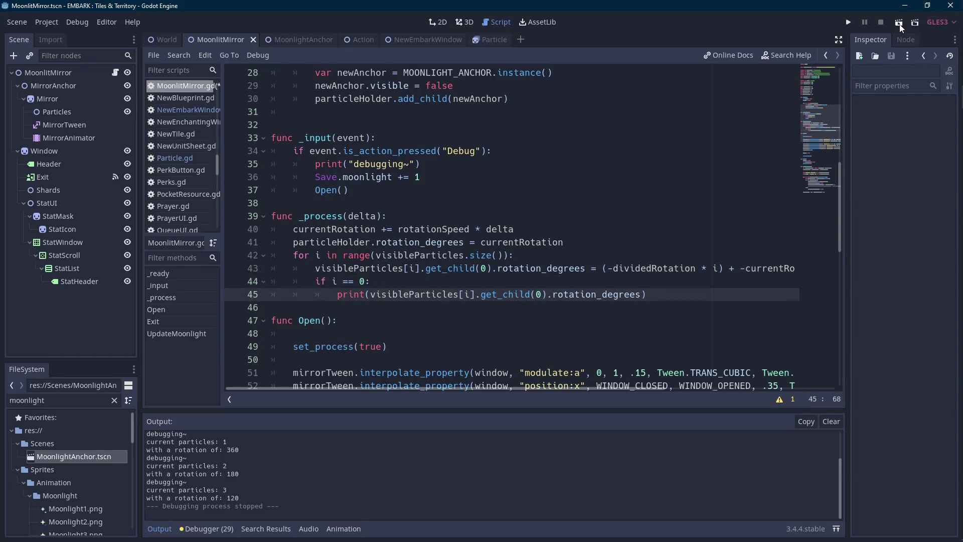
click(899, 24)
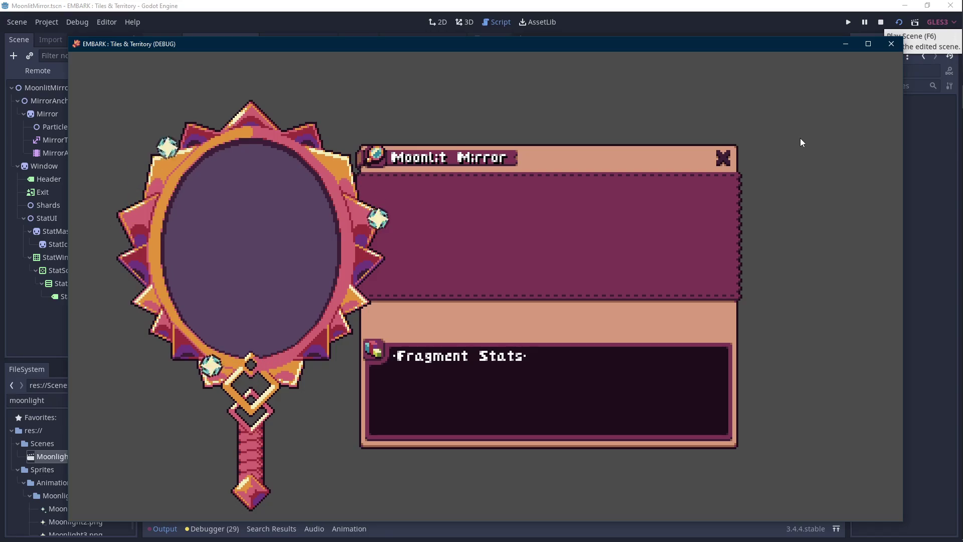
click(882, 22)
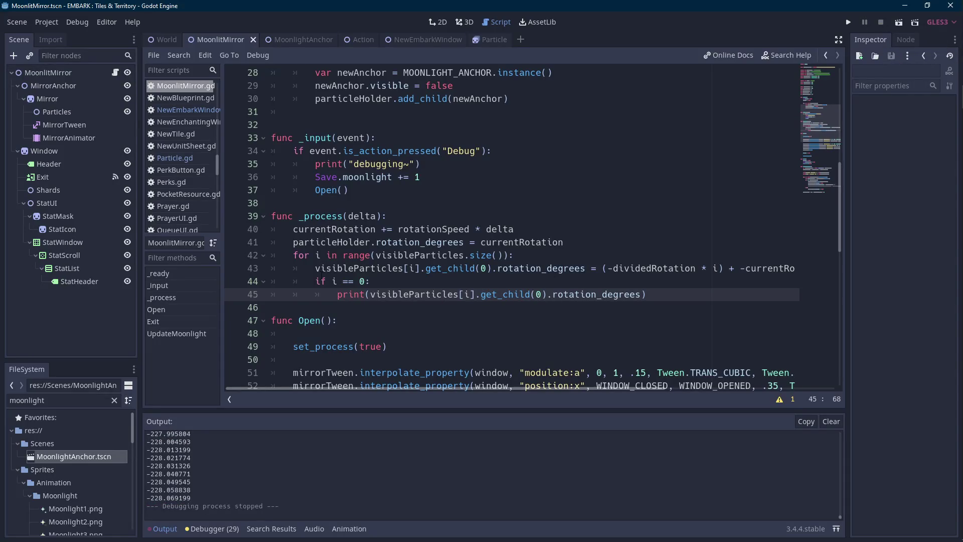
Wrap line 43's rotation formula in round(), then run and stop the scene.
click(604, 268)
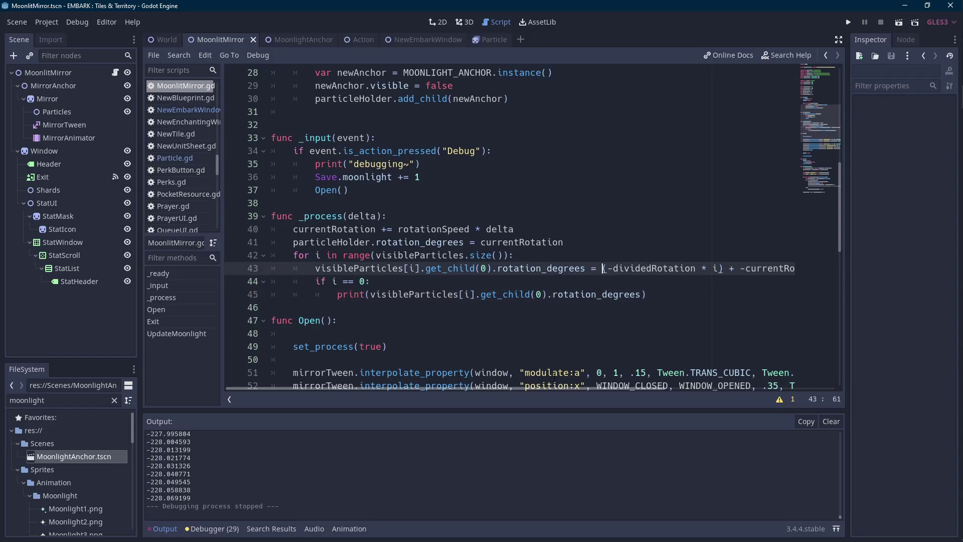
drag(546, 391, 644, 389)
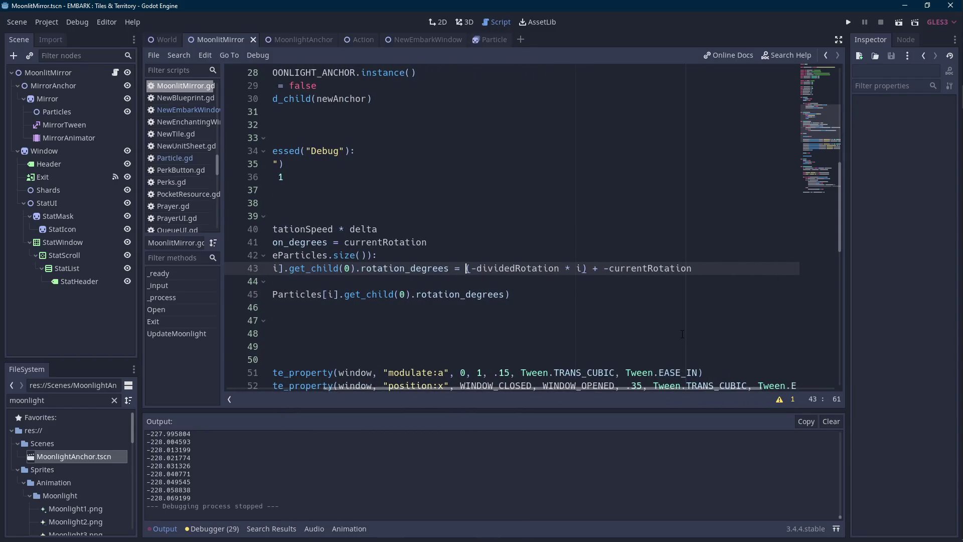
text(round()
key(Down)
key(Home)
key(Home)
key(Up)
key(End)
text())
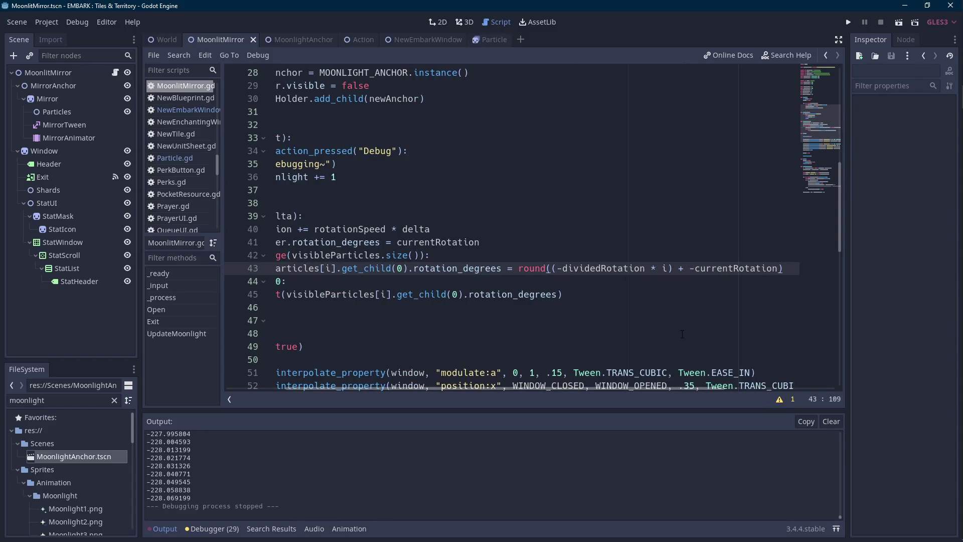
drag(556, 391, 536, 344)
click(898, 24)
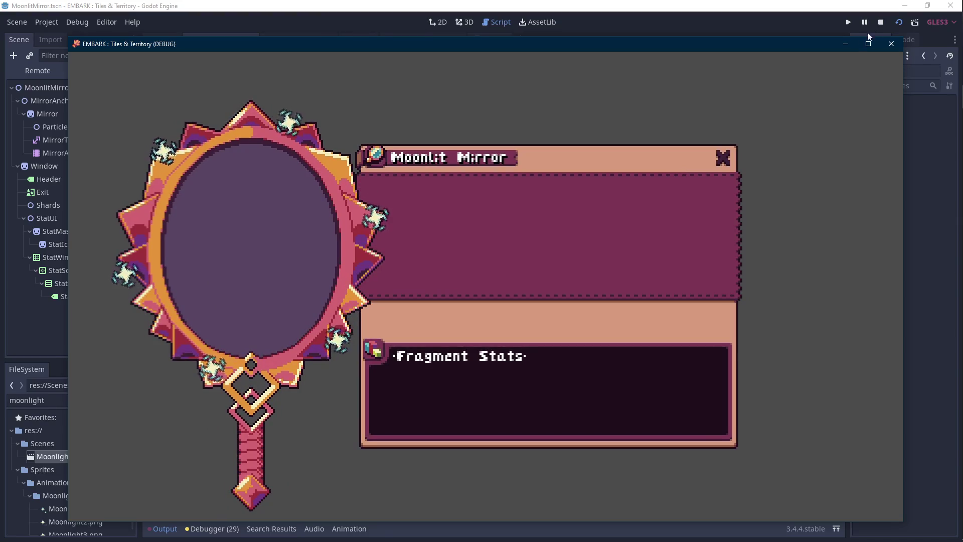
click(881, 22)
Remove the round() wrapper from line 43.
click(683, 176)
key(Down)
key(Down)
key(Down)
key(BackSpace)
key(BackSpace)
key(BackSpace)
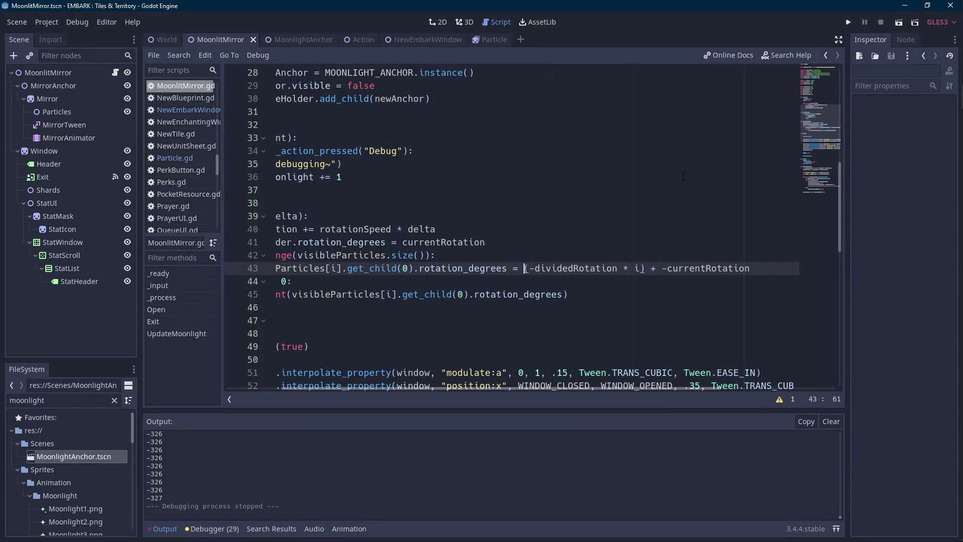
drag(578, 388, 520, 385)
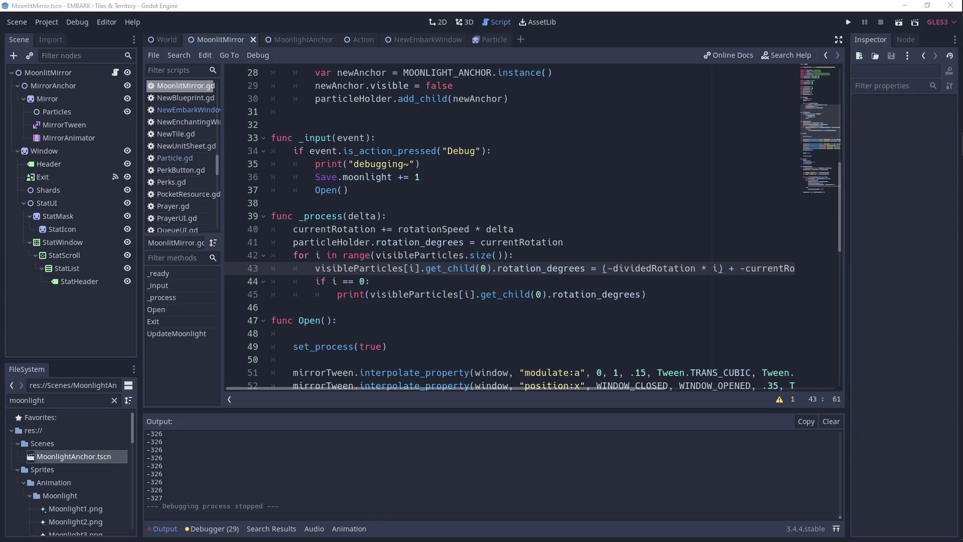
click(448, 229)
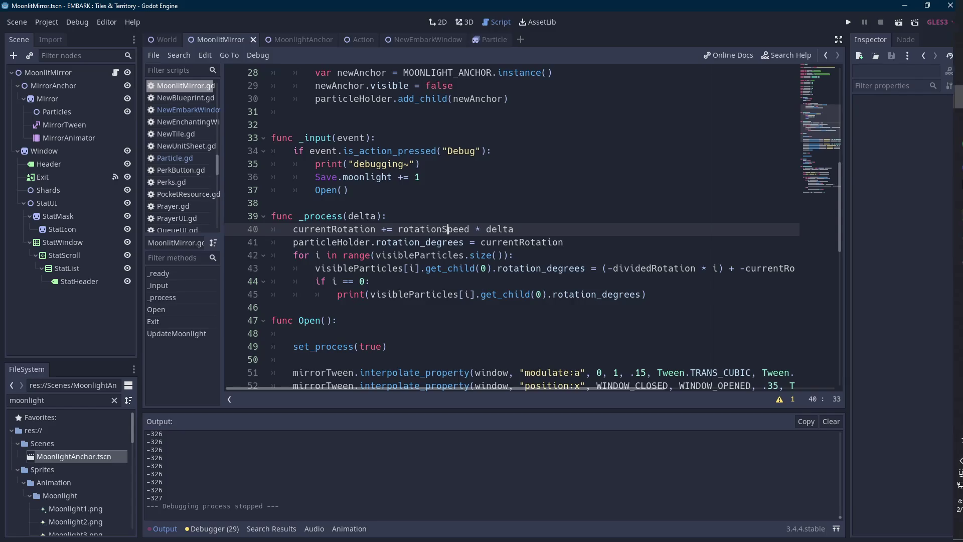
Look over the mirror shard sprite in Aseprite, then return to Godot.
click(947, 189)
drag(656, 201, 574, 192)
click(905, 5)
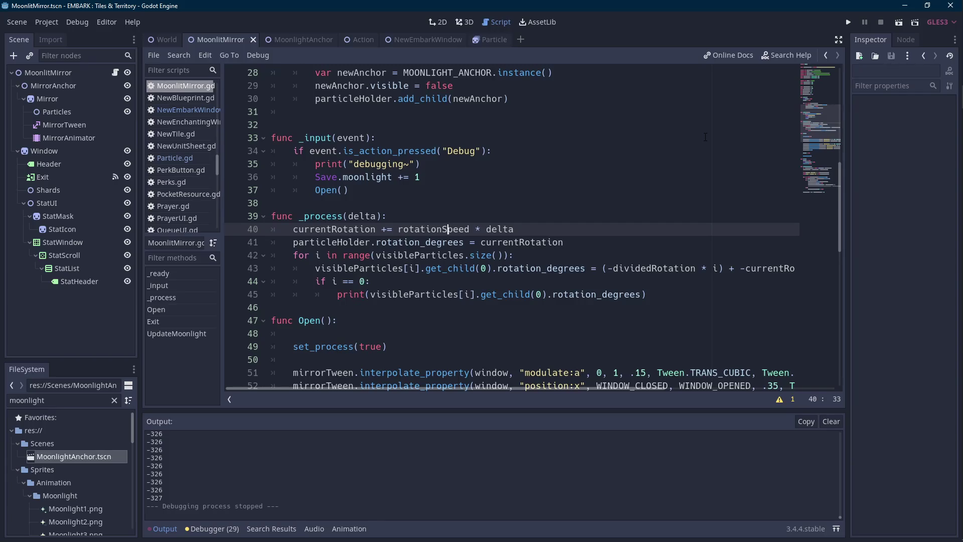
Comment out line 43 with # and run the scene.
click(315, 267)
text(#)
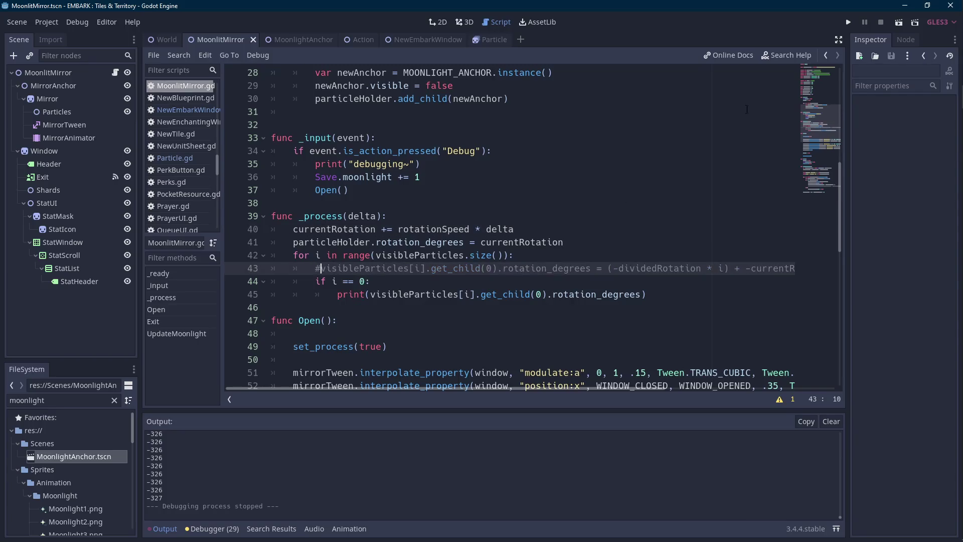
click(900, 23)
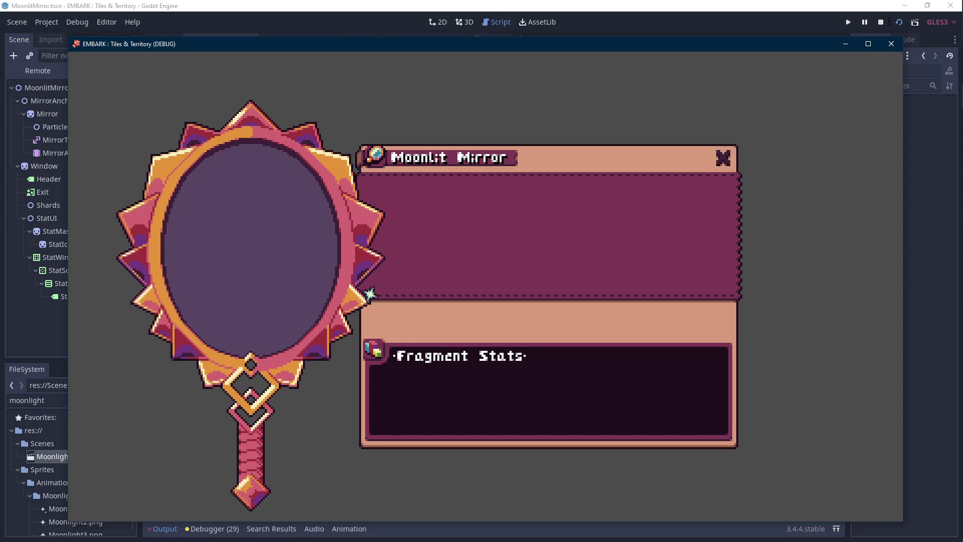
Restore the particle rotation line 43 and test-run the scene.
click(892, 44)
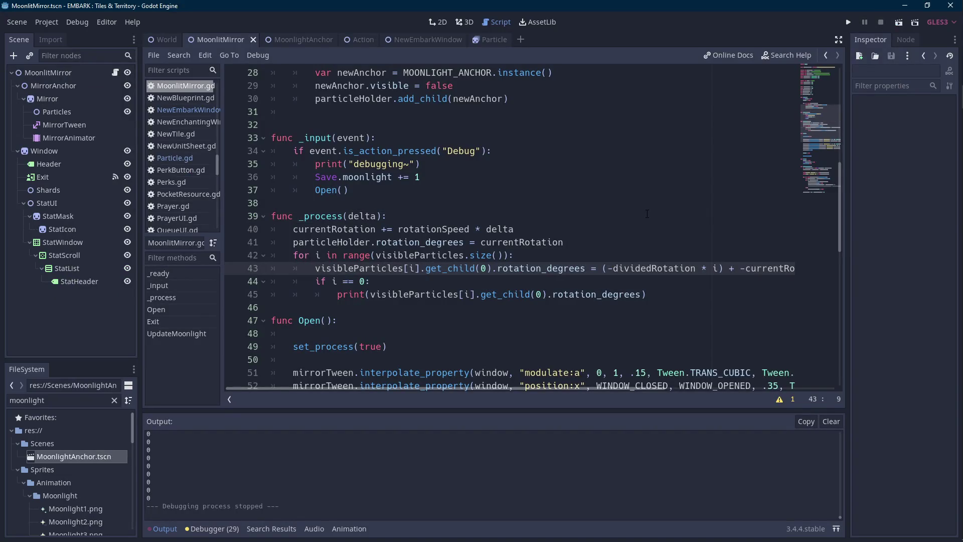
double_click(653, 269)
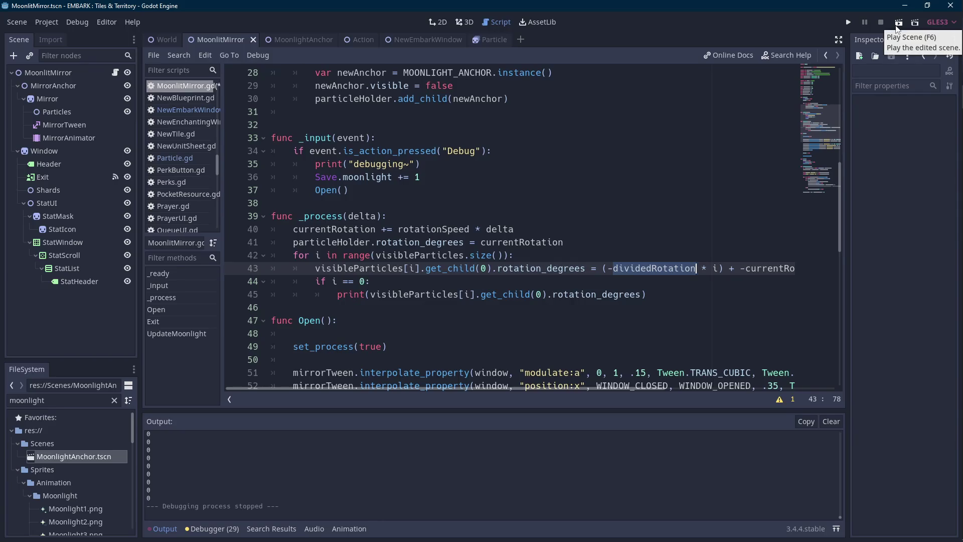
click(898, 29)
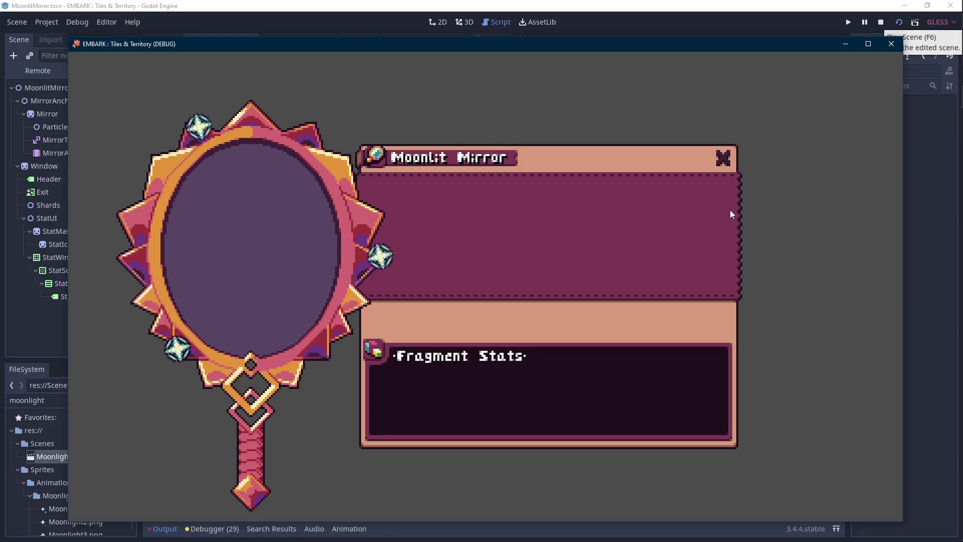
click(883, 22)
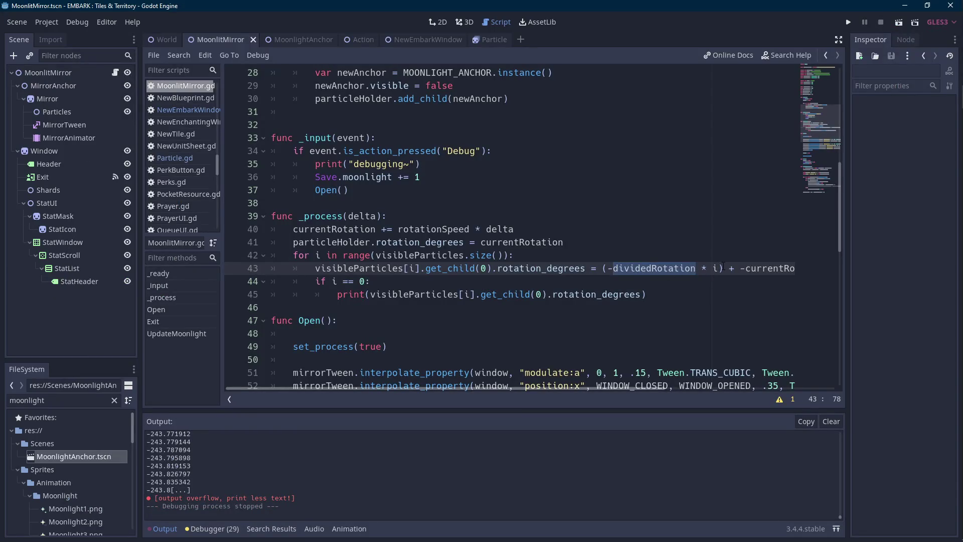
Make line 45's print output -dividedRotation * i, trim the extra parentheses, and test-run.
drag(726, 268, 603, 269)
key(ctrl+c)
double_click(605, 296)
click(630, 294)
drag(644, 295, 371, 295)
key(ctrl+v)
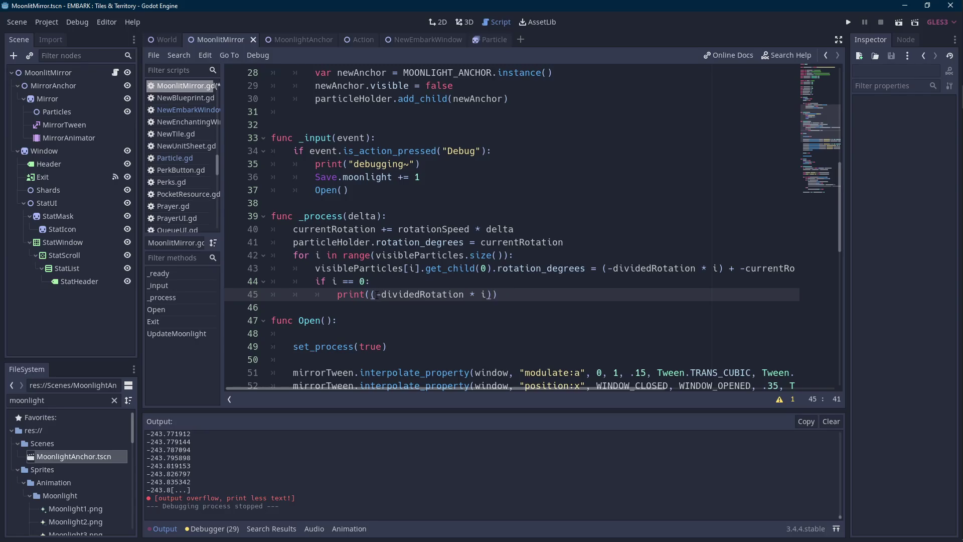
key(BackSpace)
click(372, 294)
key(BackSpace)
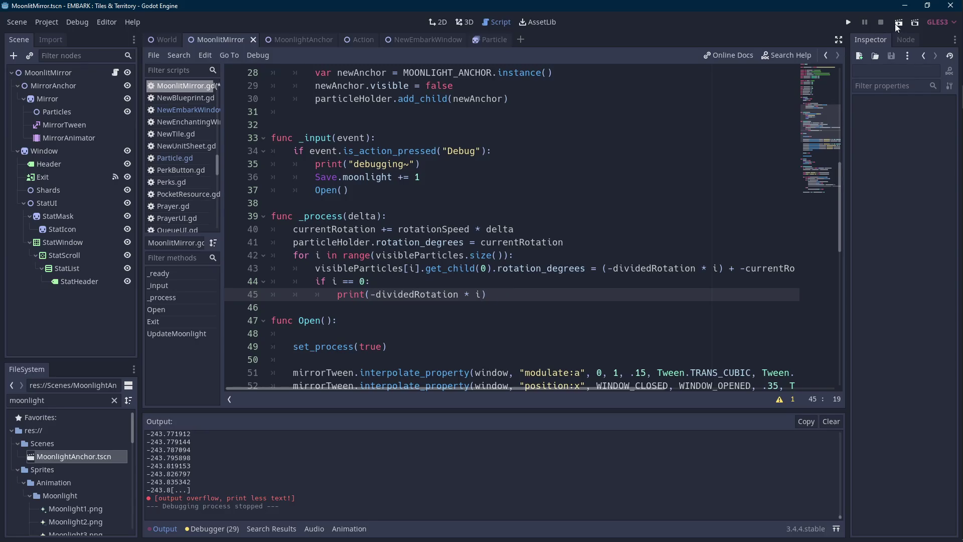
click(900, 25)
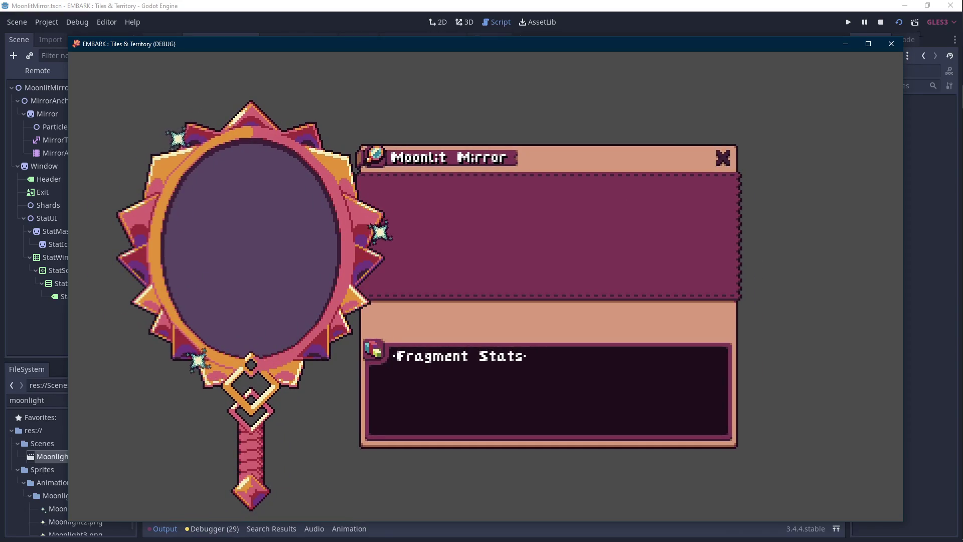
click(881, 22)
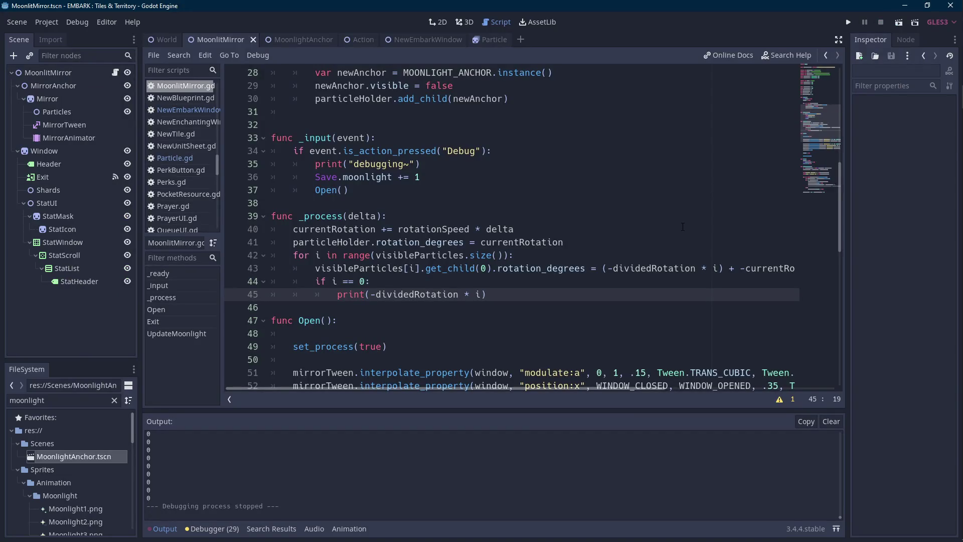
Change line 43's rotation to dividedRotation * (i + 1) and test-run the scene.
click(718, 269)
text(+ 1))
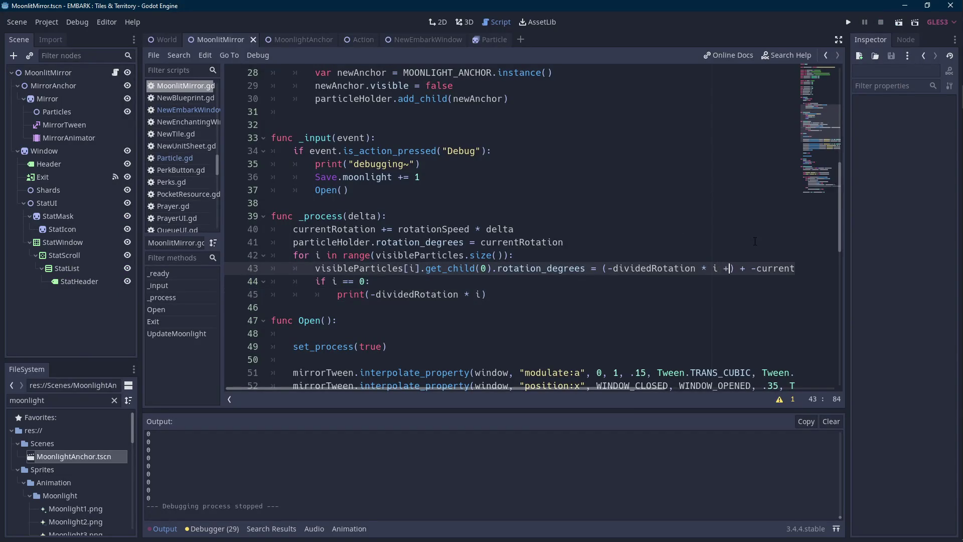
key(Left)
key(Left)
key(Left)
text(()
click(900, 23)
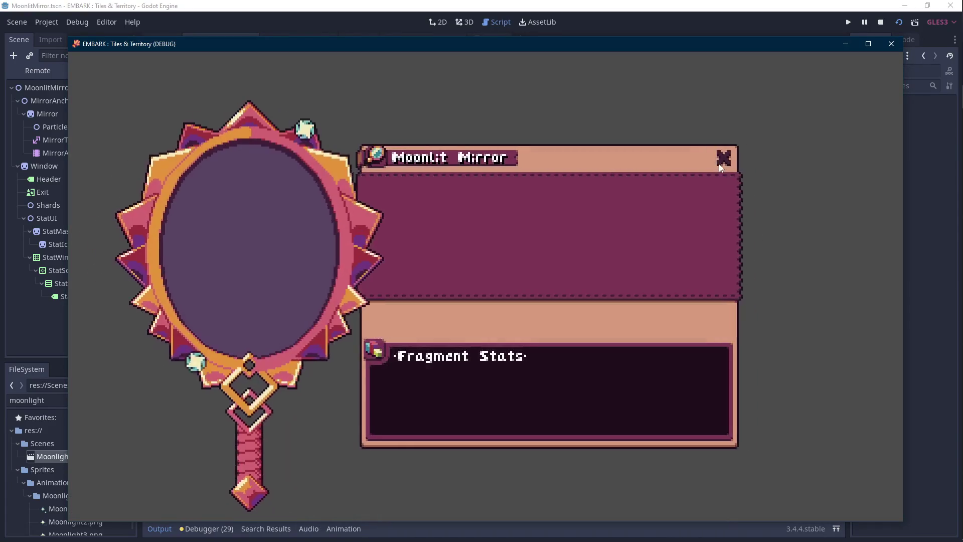
click(882, 23)
Paste dividedRotation * (i + 1) into the print on line 45 and run the scene.
drag(751, 269, 614, 271)
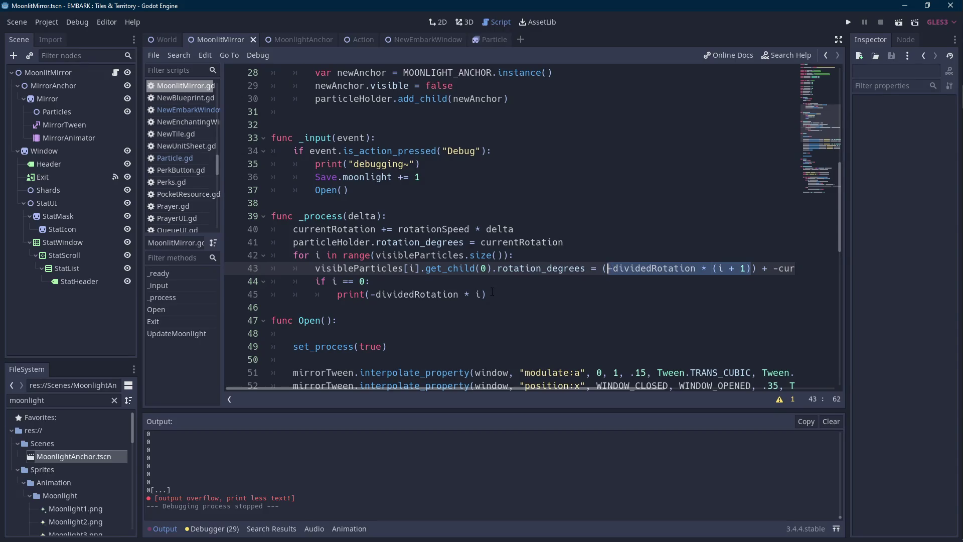
drag(485, 295, 371, 295)
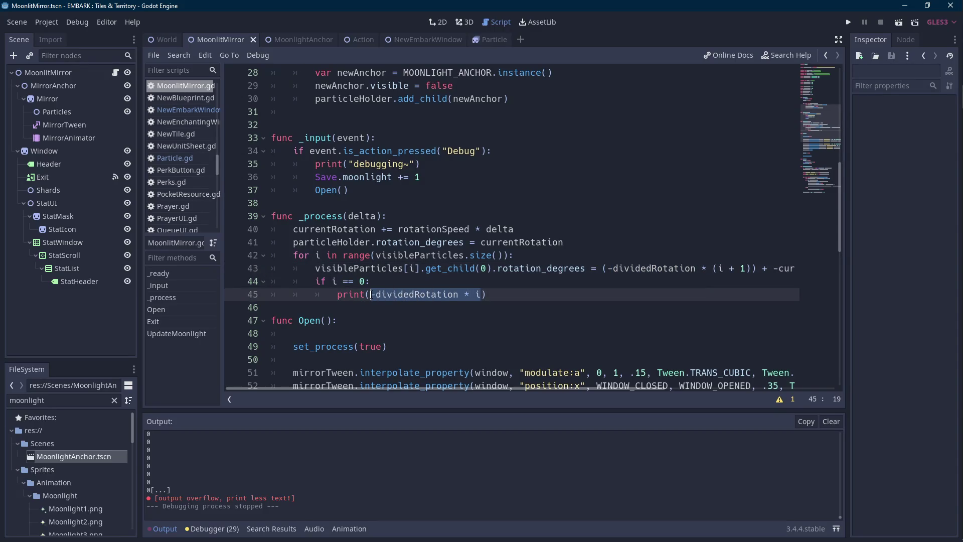
text(-dividedRotation * (i + 1))
click(900, 22)
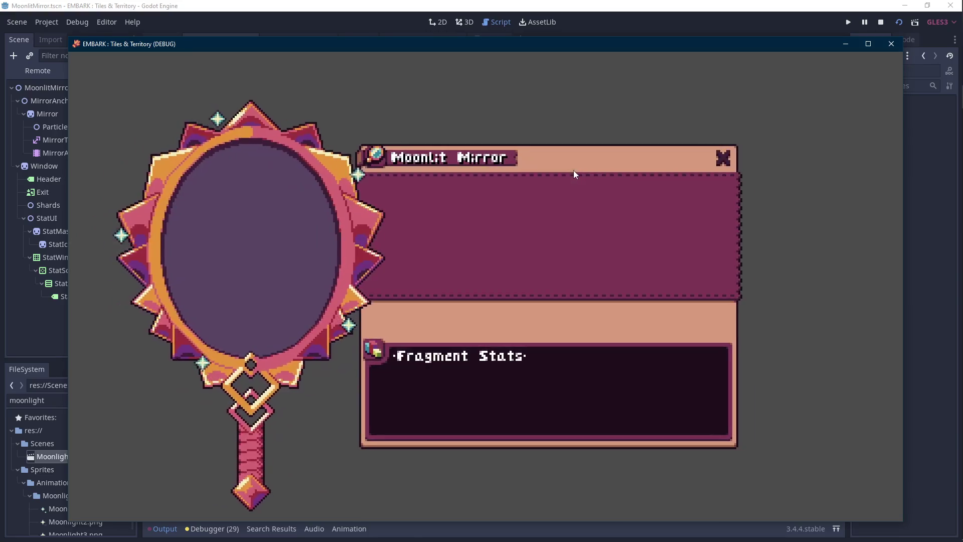
key(Scroll_Lock)
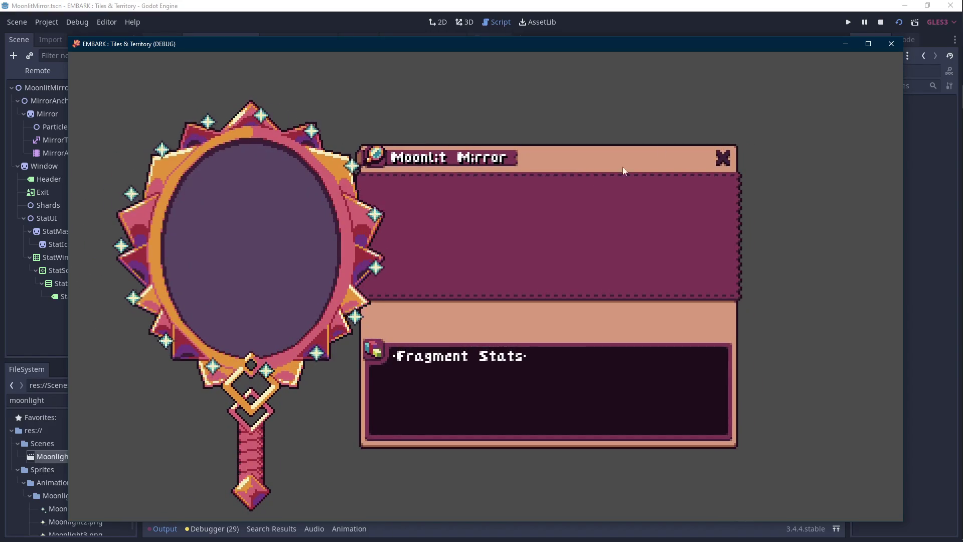
Stop the game and collapse the Output panel to enlarge the script view.
click(880, 22)
scroll(734, 113, down, 12)
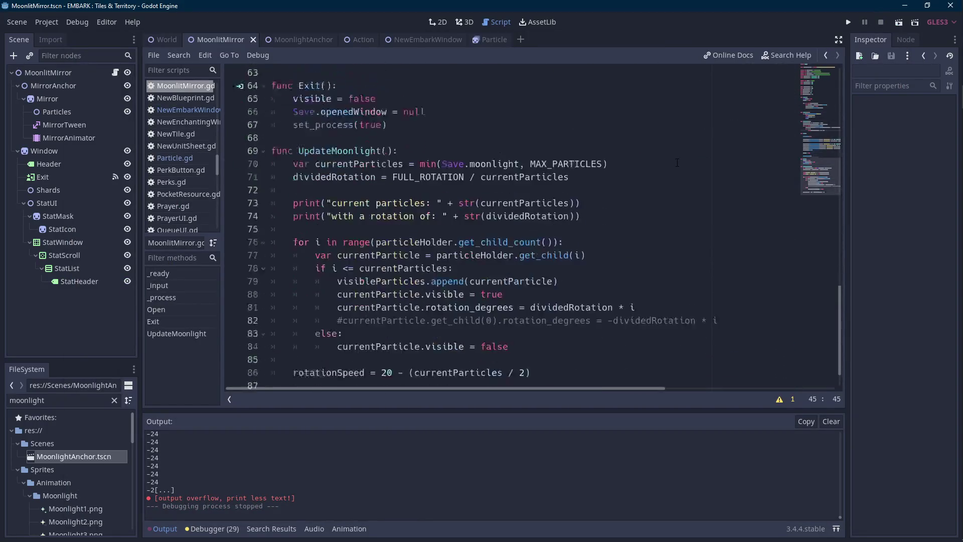
scroll(627, 228, down, 1)
click(165, 529)
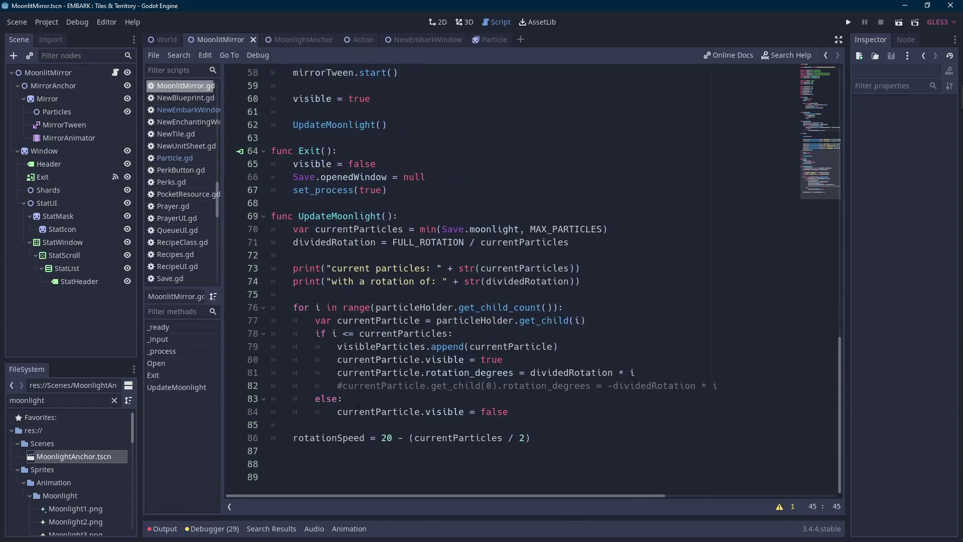
scroll(440, 383, up, 9)
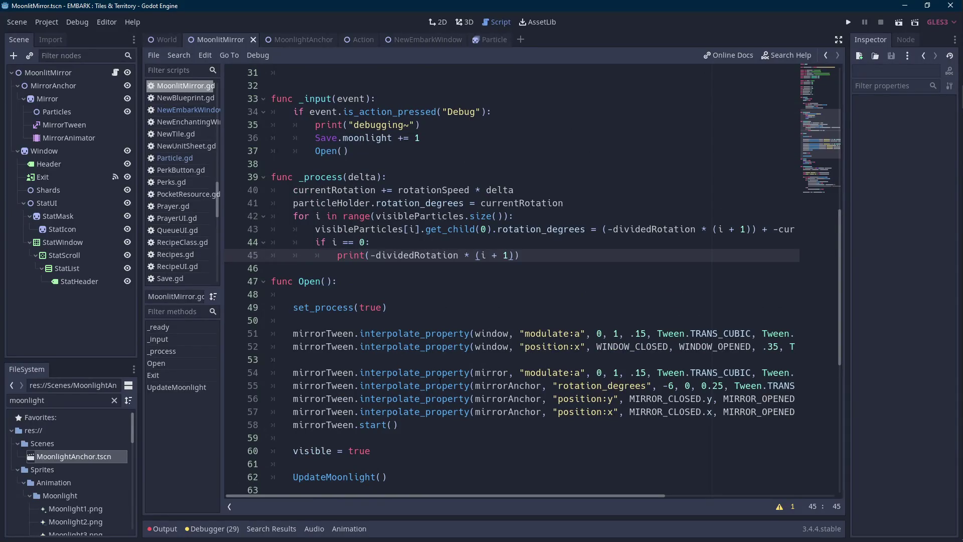
mouse_move(648, 496)
mouse_down()
mouse_move(718, 490)
mouse_move(624, 494)
mouse_up()
key(Scroll_Lock)
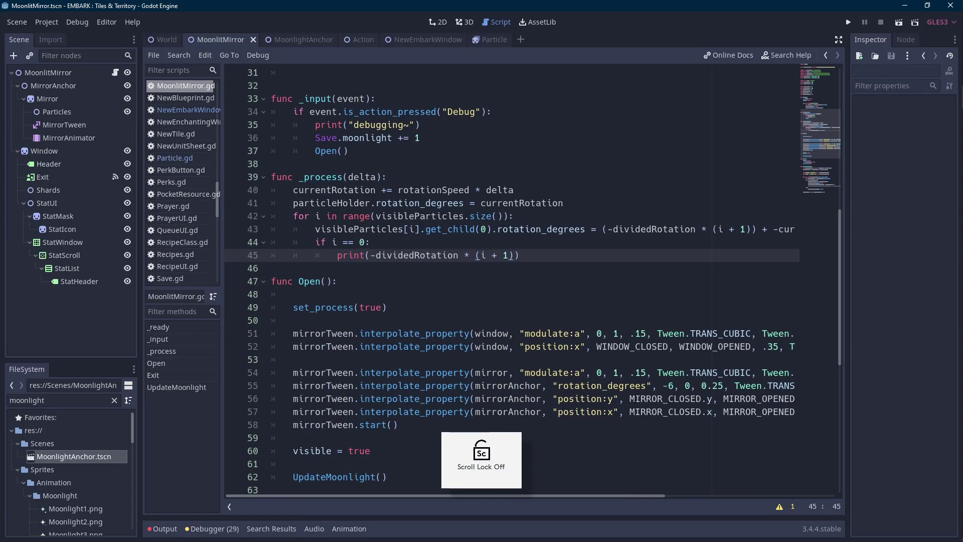
In UpdateMoonlight, append ' + 1)' after i on line 81.
click(636, 399)
scroll(634, 399, down, 5)
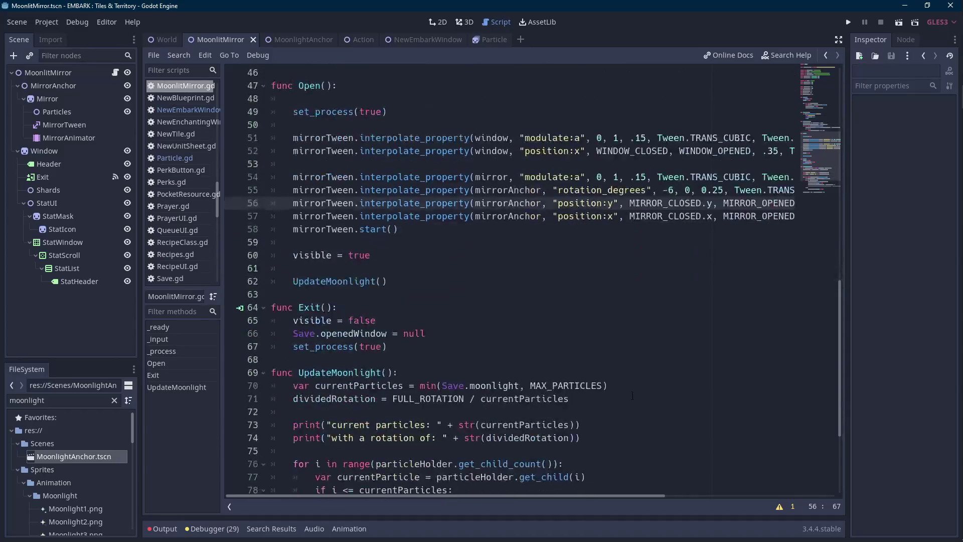
scroll(633, 395, up, 4)
scroll(632, 393, down, 6)
scroll(632, 393, down, 2)
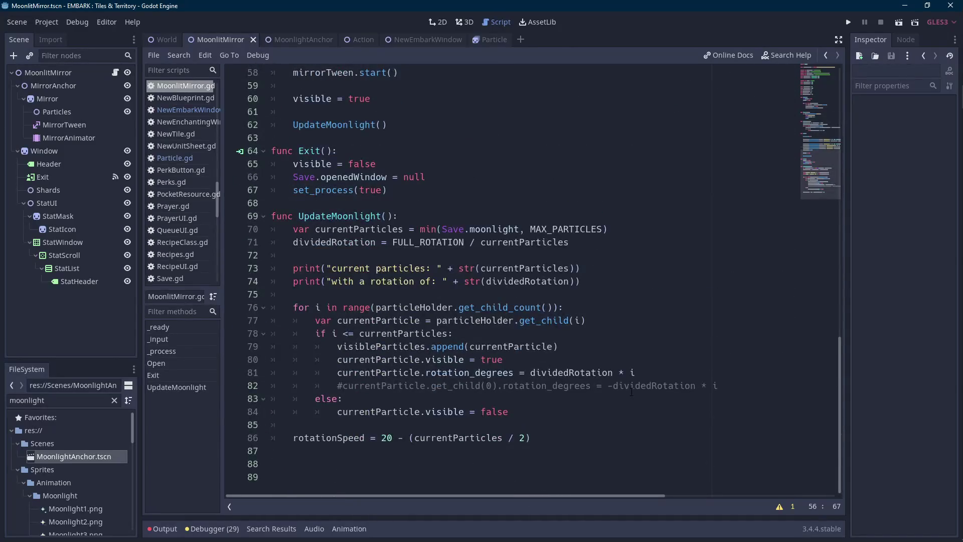
click(643, 372)
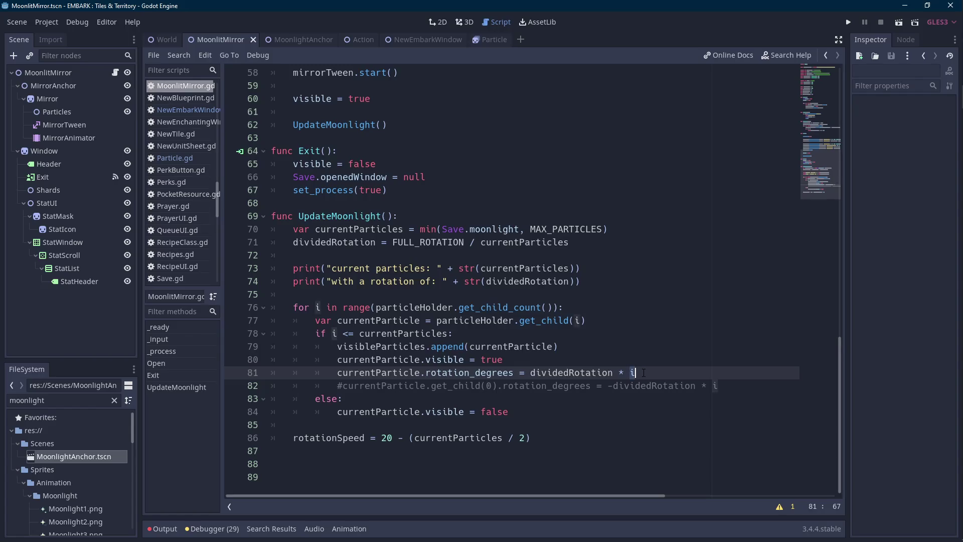
text(+ 1))
key(Left)
key(Left)
key(Left)
Complete line 81 so the rotation reads dividedRotation * (i + 1).
text(()
click(381, 230)
click(377, 242)
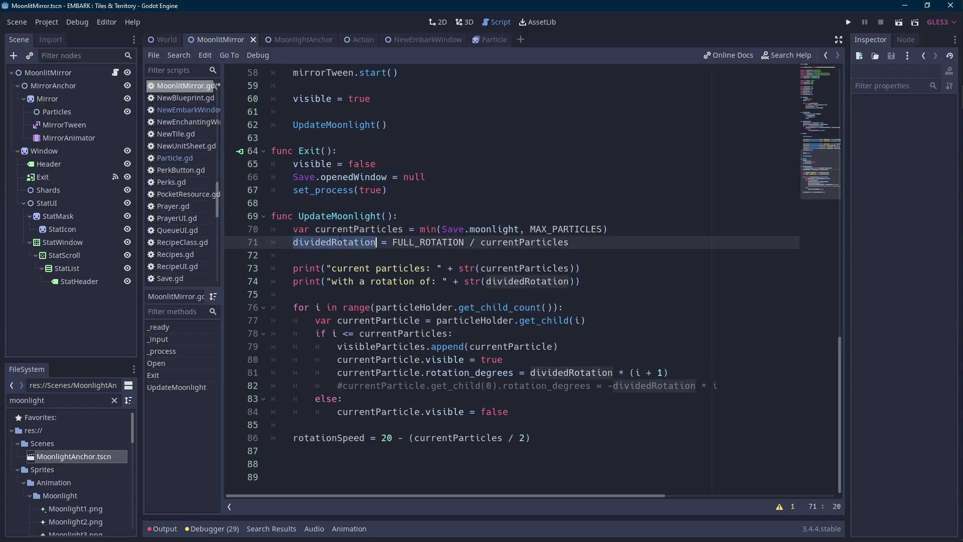
Test-run the scene to check the particle layout, then review dividedRotation on line 71.
click(902, 22)
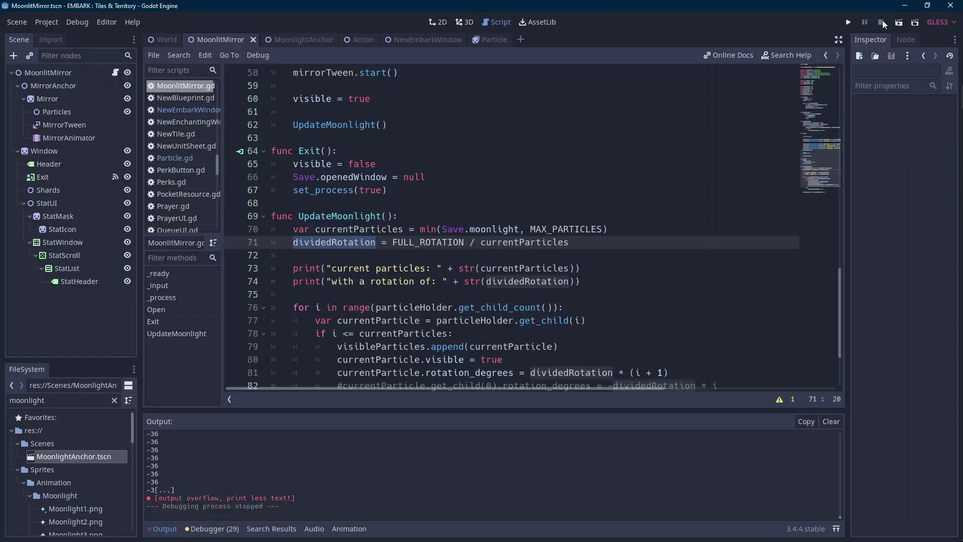
click(881, 22)
scroll(362, 212, down, 1)
click(362, 215)
double_click(357, 203)
scroll(357, 200, down, 2)
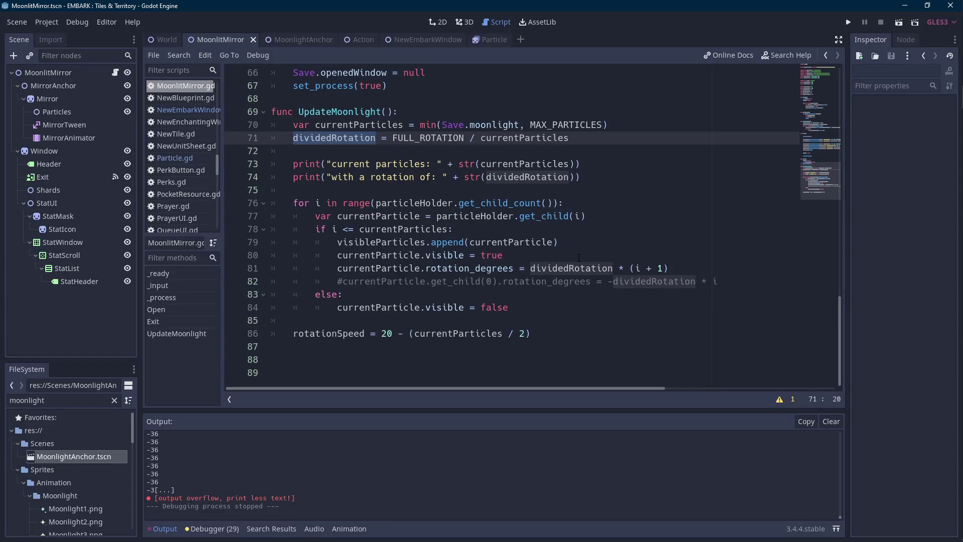
scroll(580, 258, up, 3)
scroll(580, 258, up, 8)
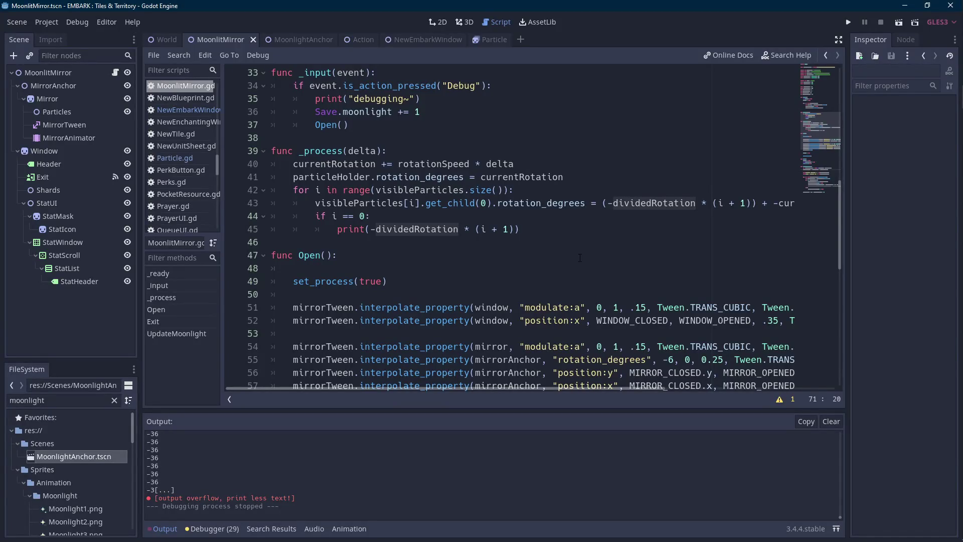
drag(636, 390, 710, 385)
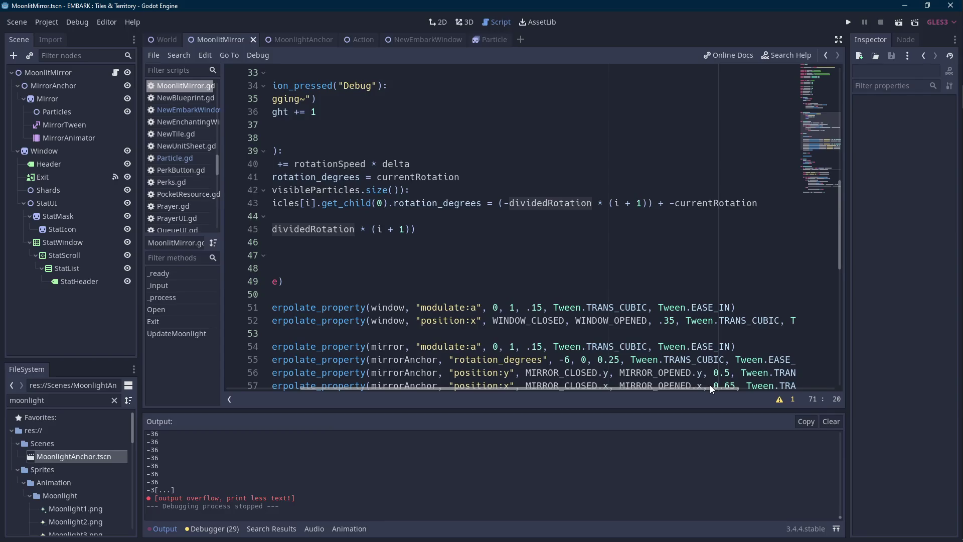
drag(710, 386, 615, 391)
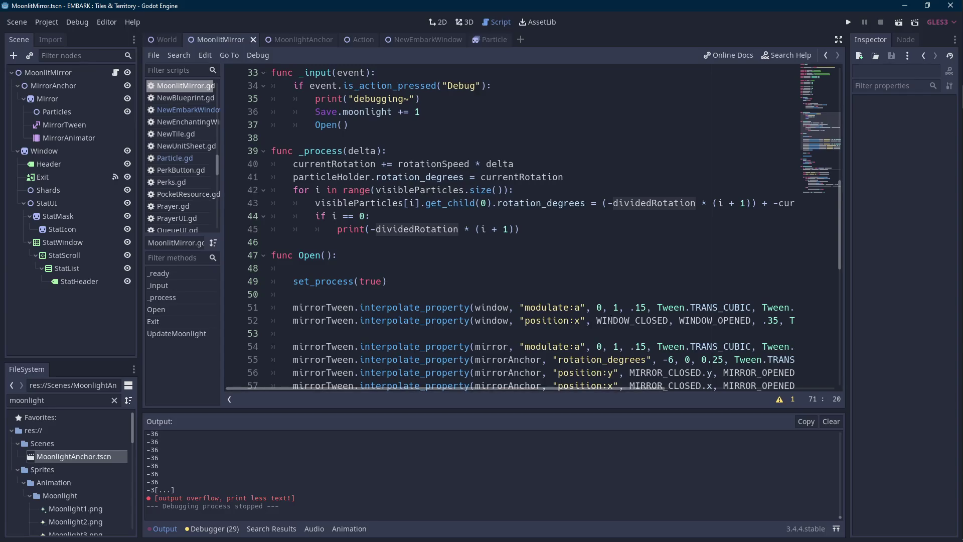
key(Scroll_Lock)
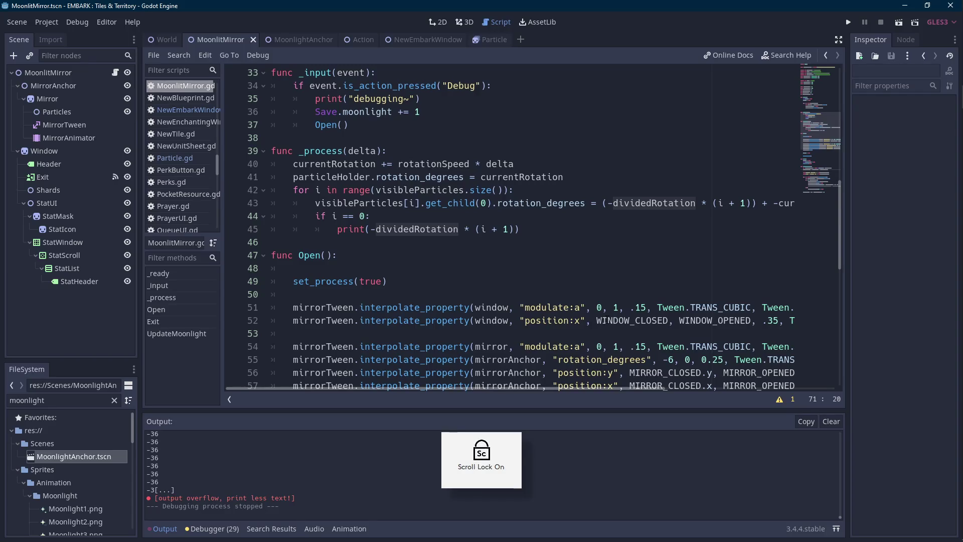
key(XF86AudioRaiseVolume)
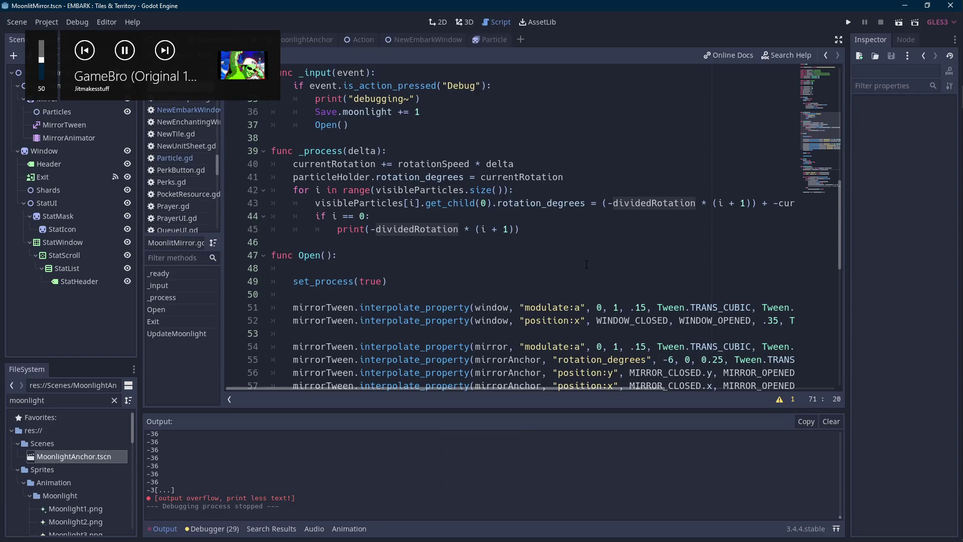
key(XF86AudioNext)
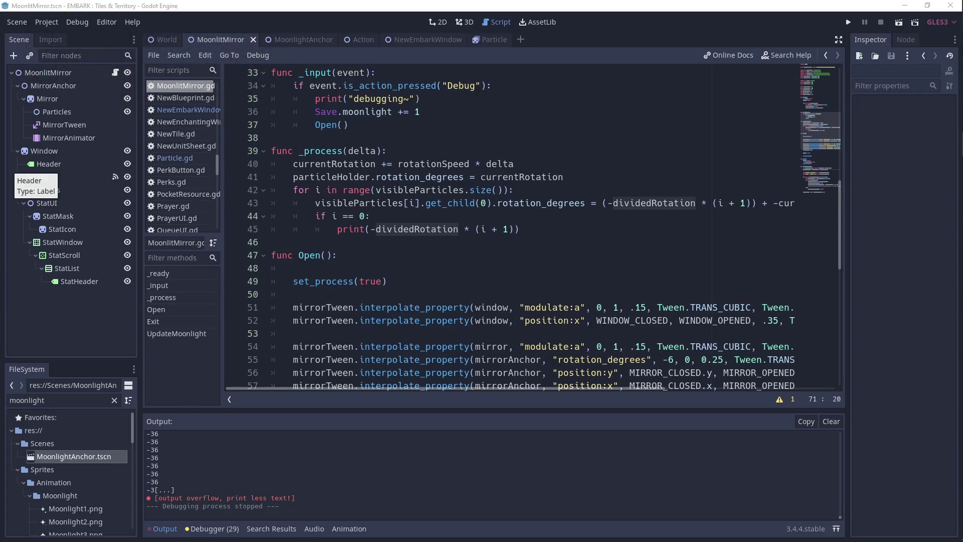
click(543, 217)
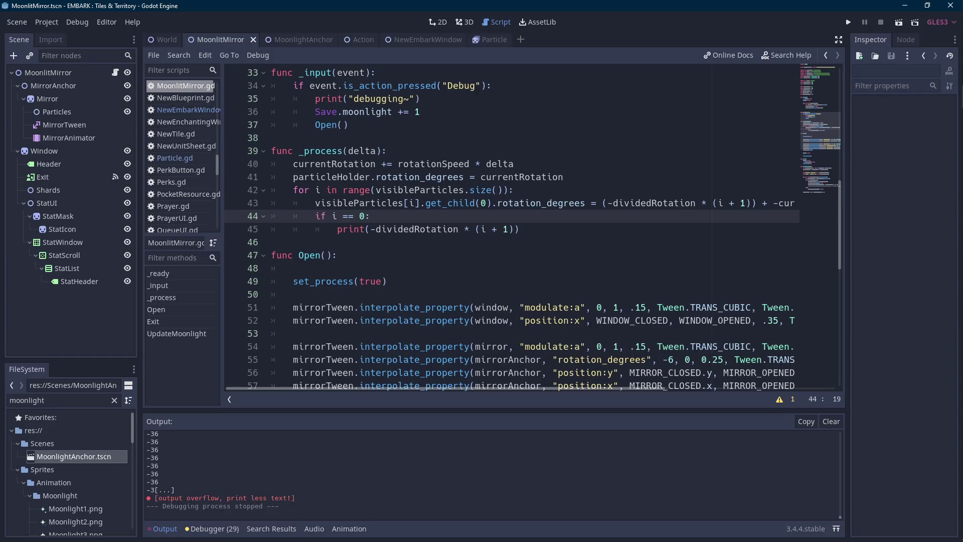
key(XF86AudioNext)
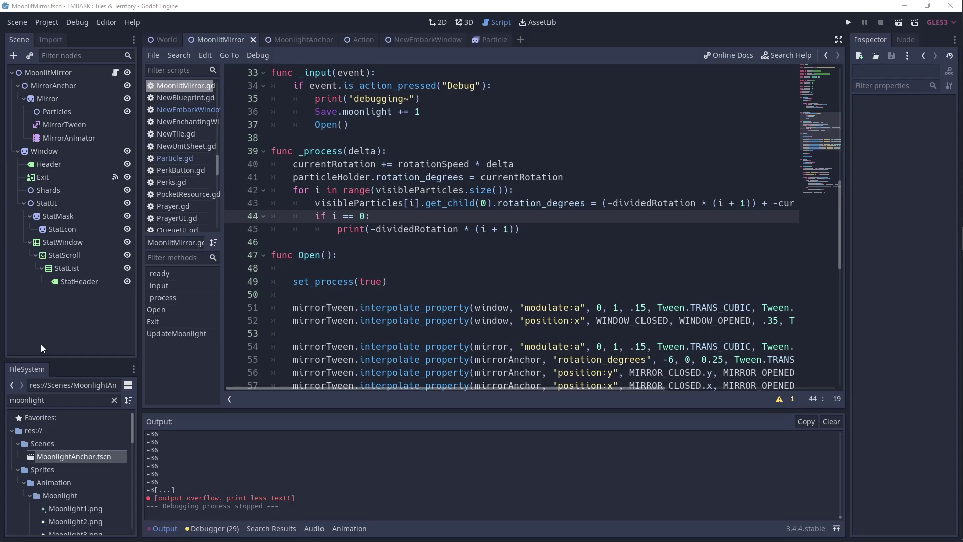
click(486, 240)
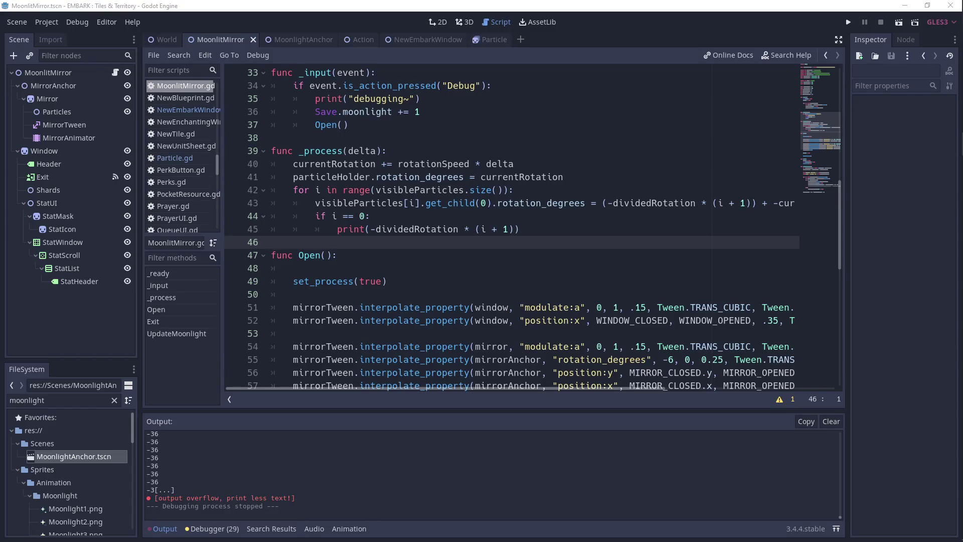
click(500, 190)
key(Scroll_Lock)
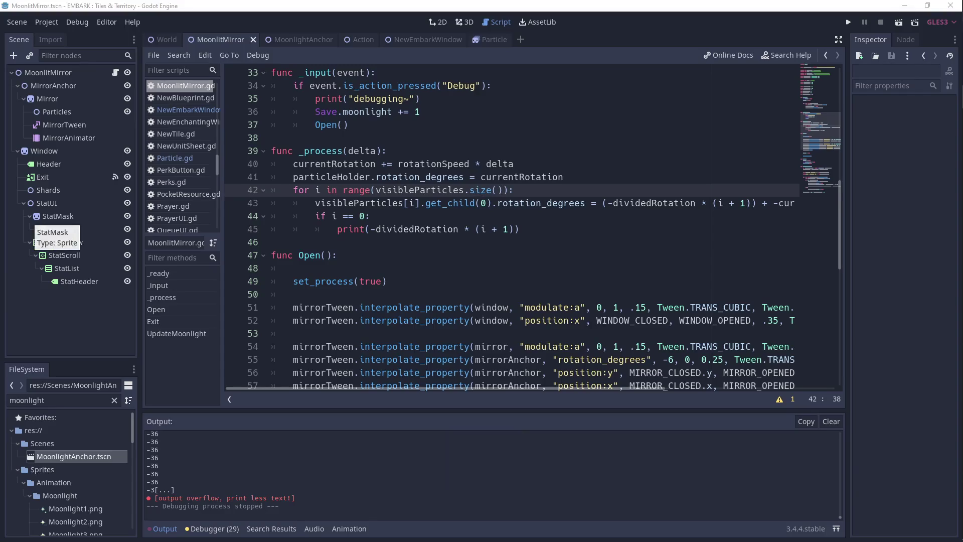
click(607, 191)
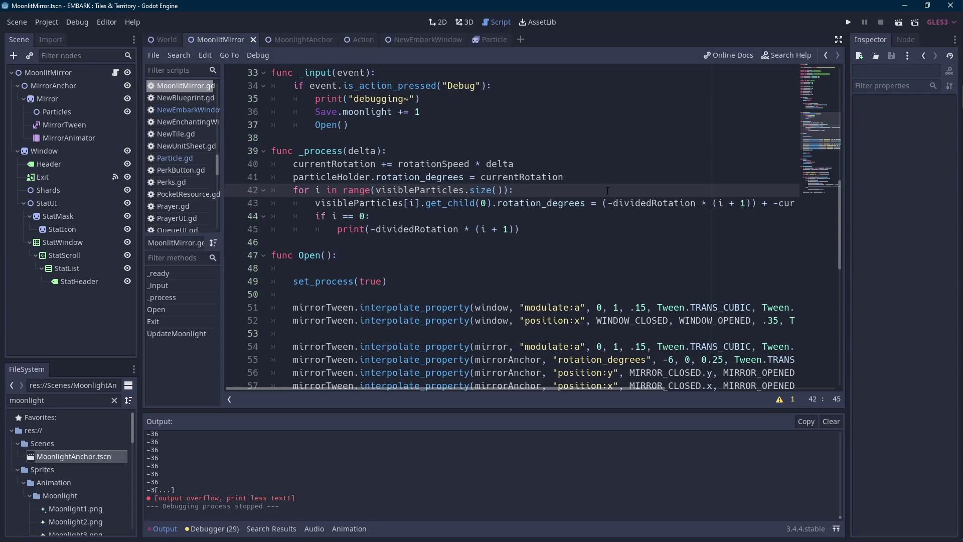
scroll(607, 191, down, 11)
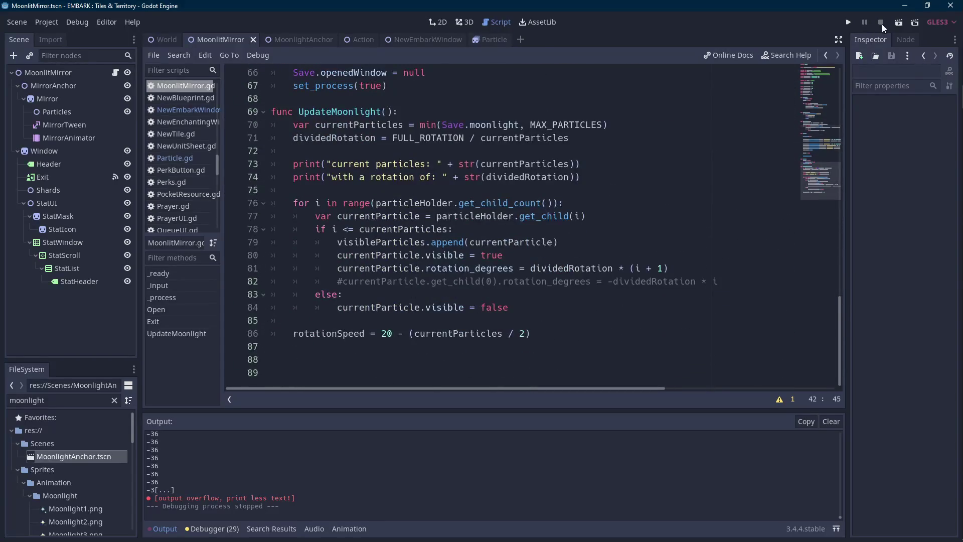
click(897, 23)
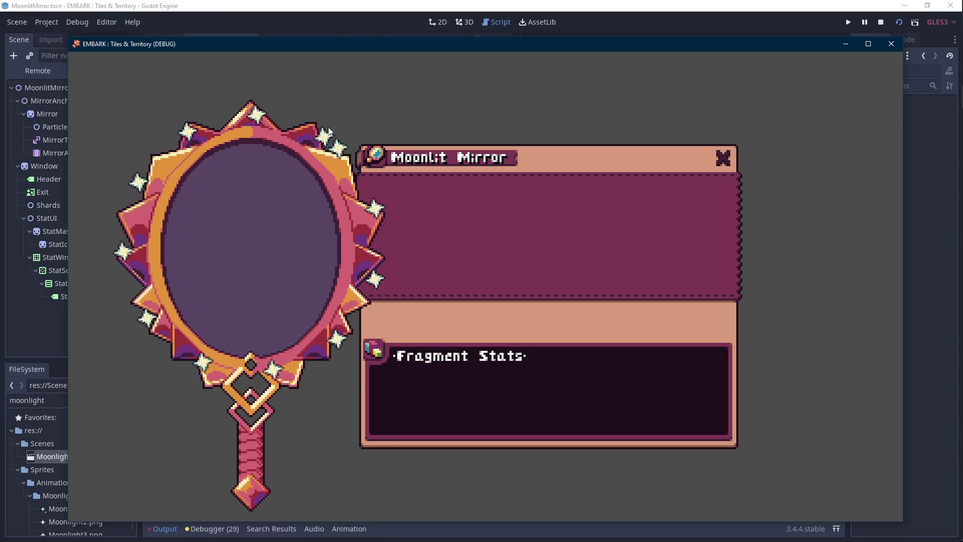
Stop the running Moonlit Mirror game with F8.
key(F8)
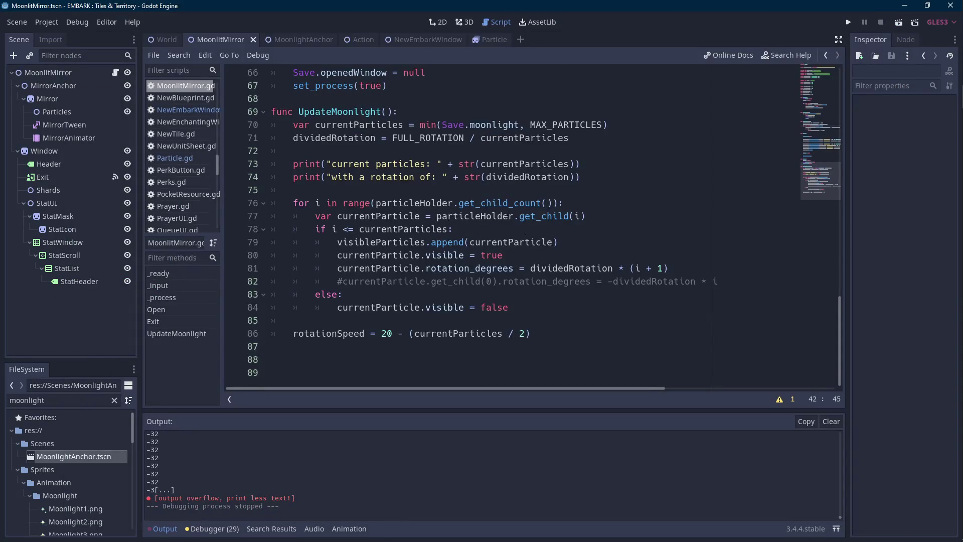
Move the particle visibility statement directly under the if condition.
double_click(334, 138)
key(Scroll_Lock)
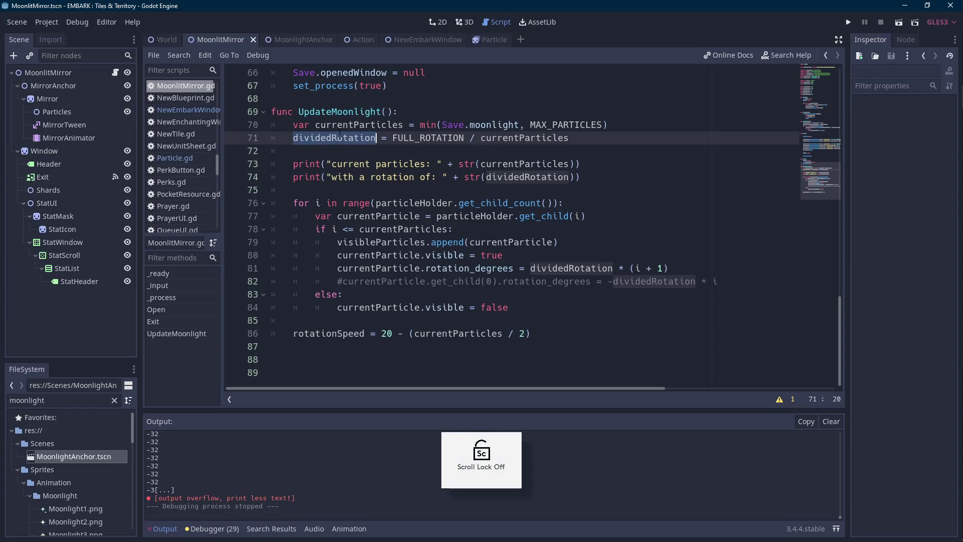
double_click(538, 137)
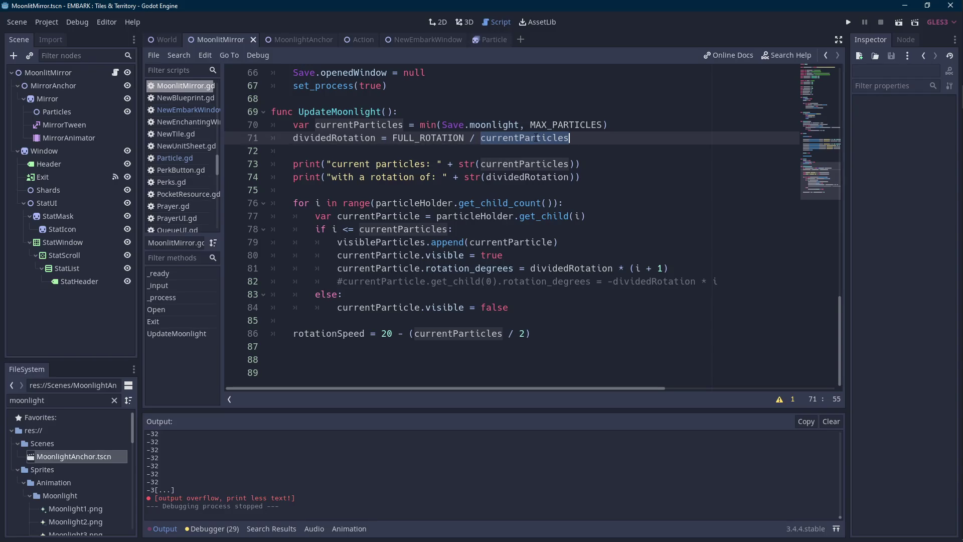
drag(503, 255, 338, 256)
key(ctrl+x)
click(486, 232)
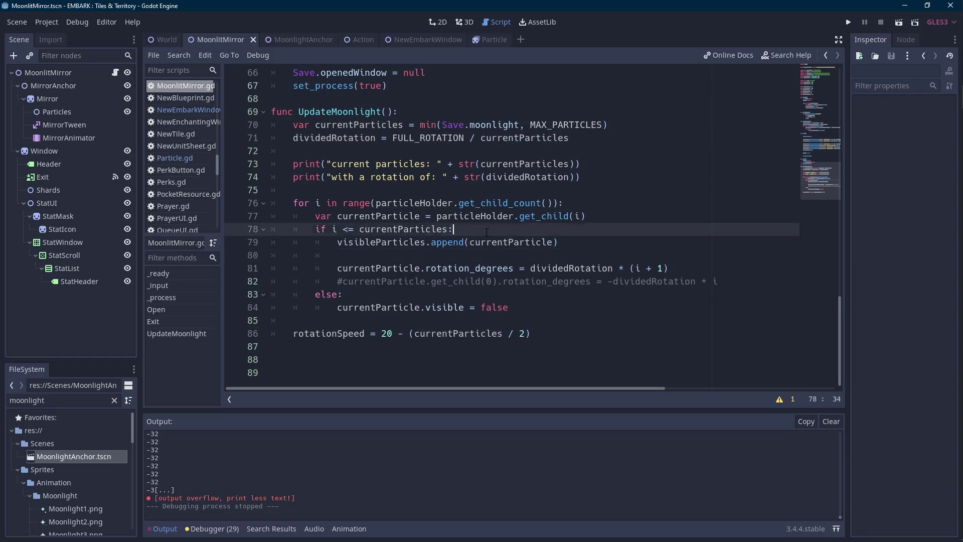
key(Return)
key(ctrl+v)
key(Down)
key(Down)
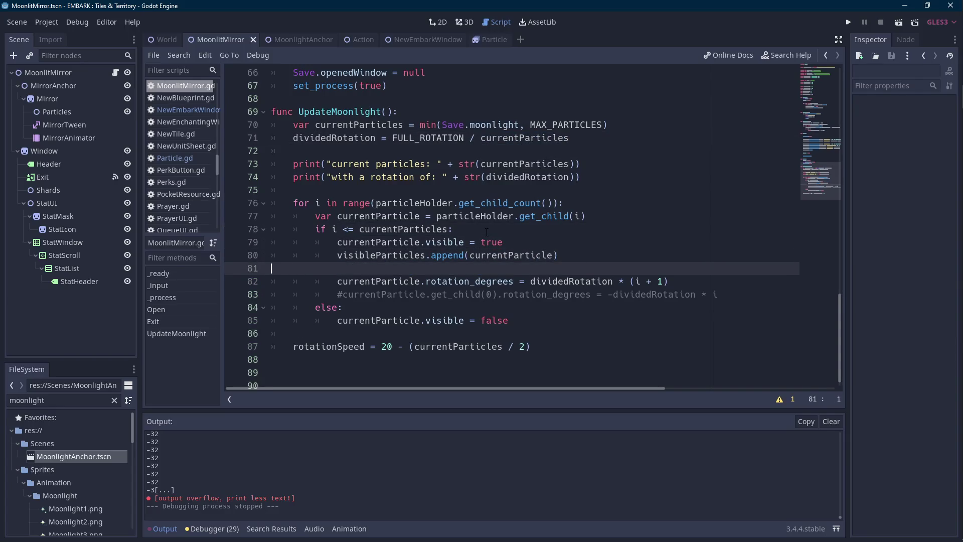
key(BackSpace)
Move the append statement below the rotation line and save the script.
drag(559, 255, 337, 255)
key(BackSpace)
key(BackSpace)
key(BackSpace)
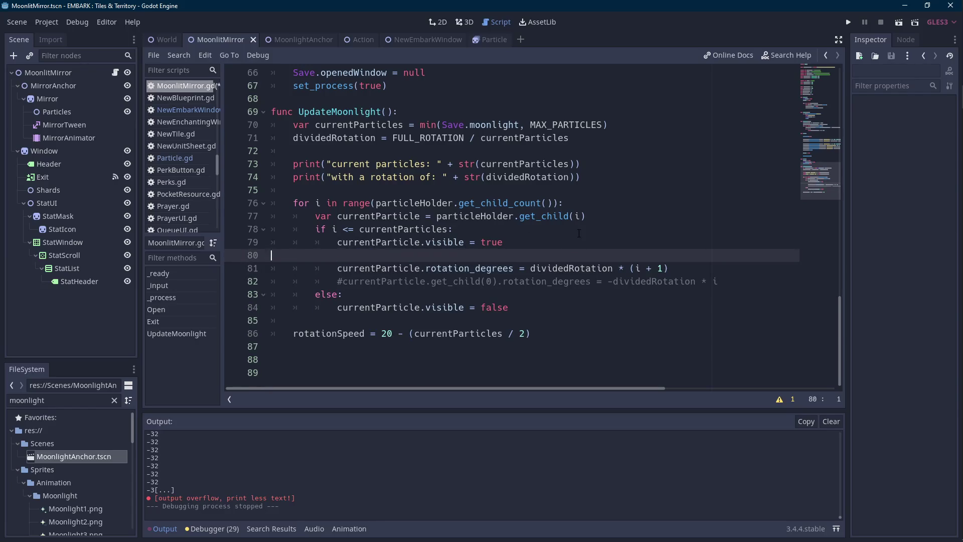
key(Down)
key(End)
key(Return)
key(ctrl+v)
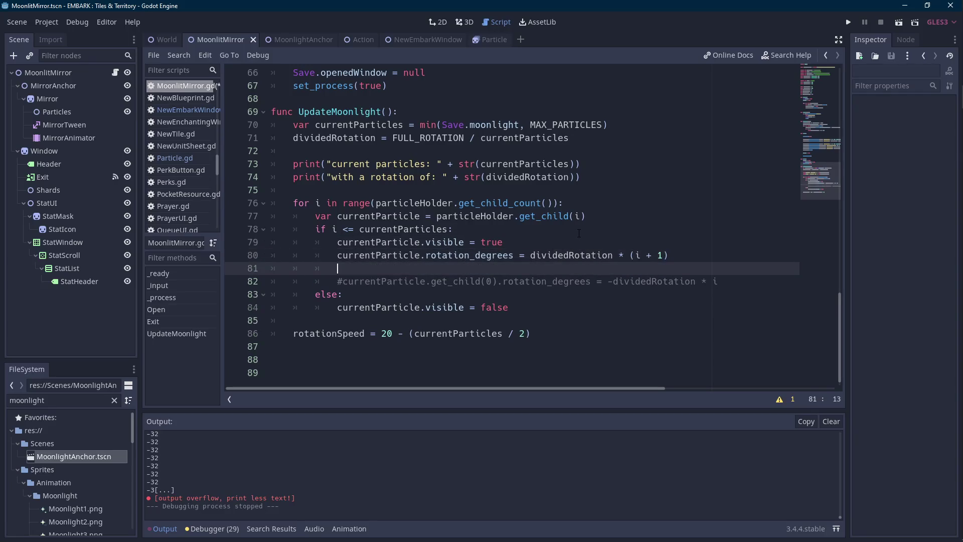
key(ctrl+s)
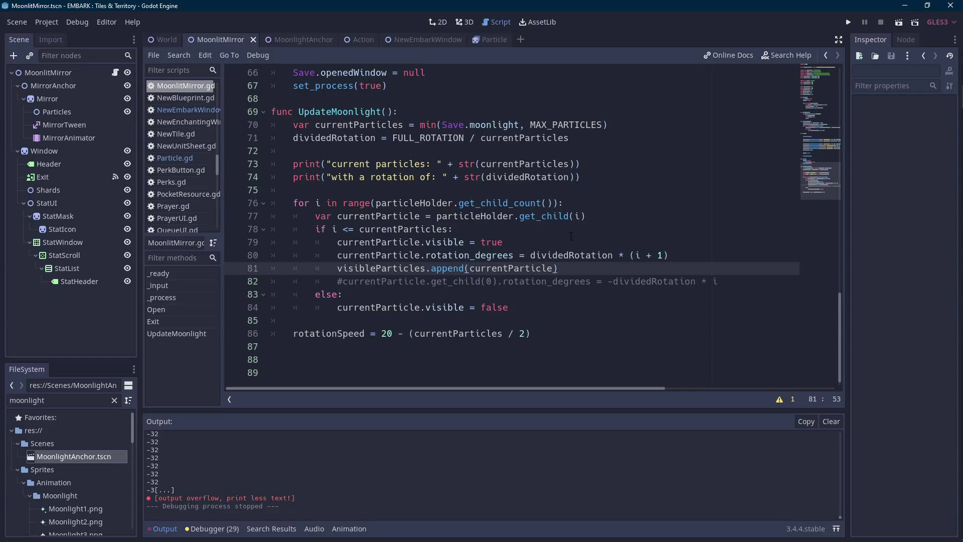
Delete the * (i + 1) multiplier so line 80 uses plain dividedRotation, and save.
drag(675, 255, 616, 254)
key(BackSpace)
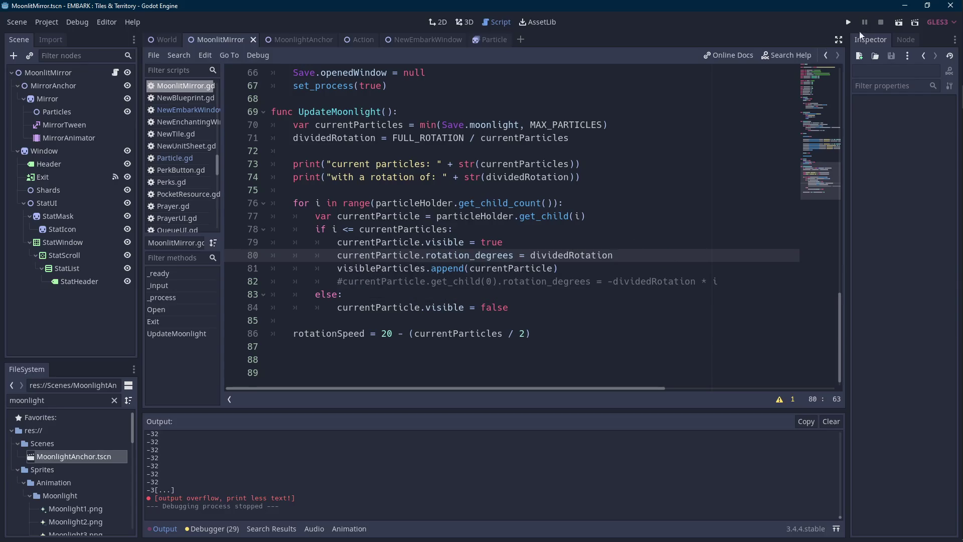
key(ctrl+s)
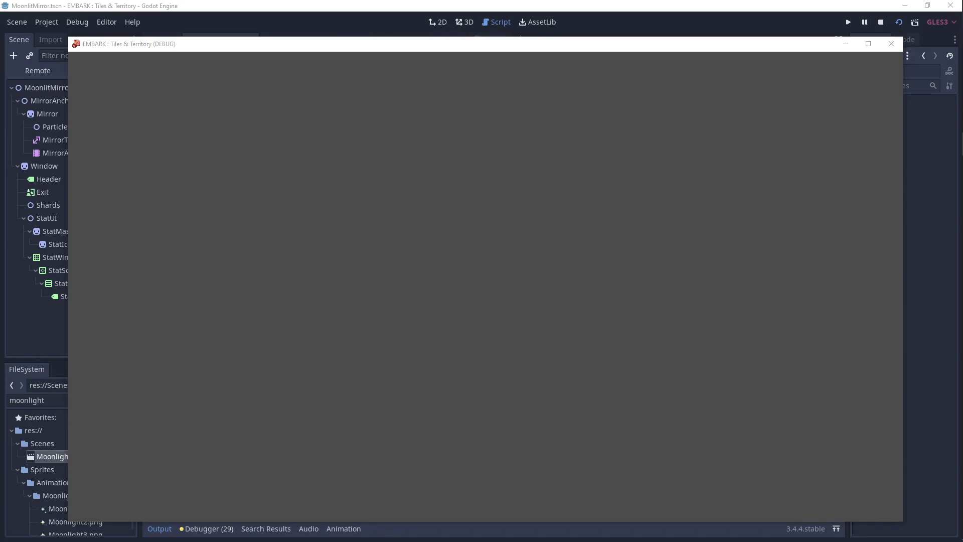
Watch the moonlight particle in the running game, then stop it with Escape.
click(475, 170)
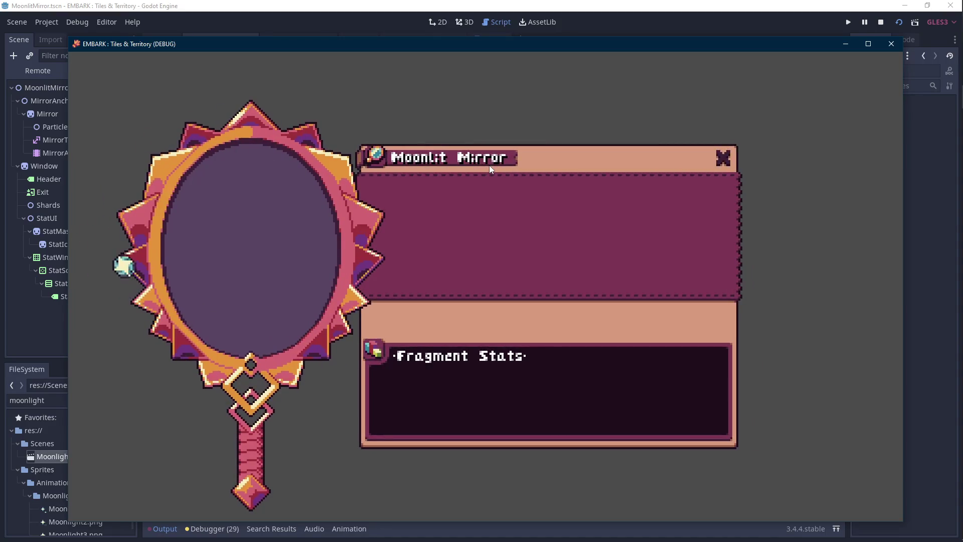
key(Scroll_Lock)
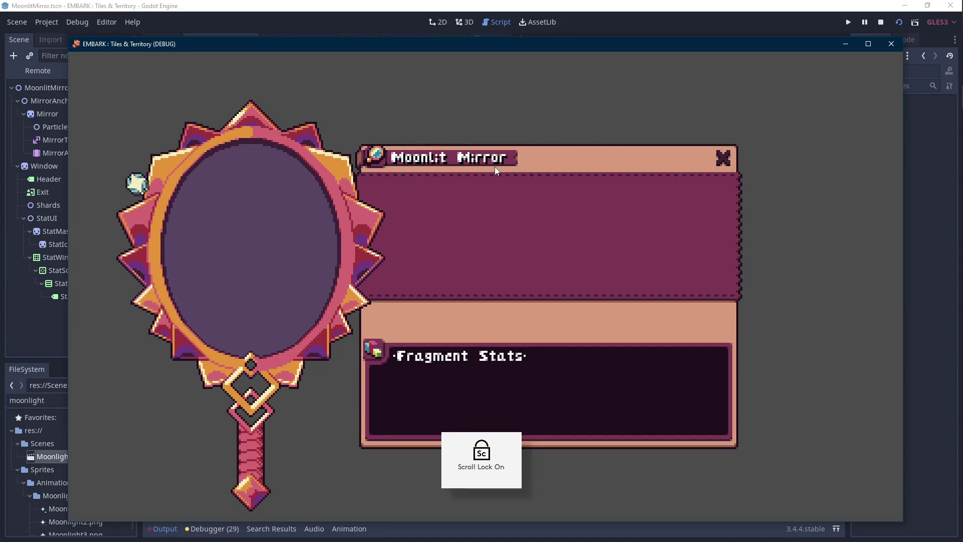
click(723, 157)
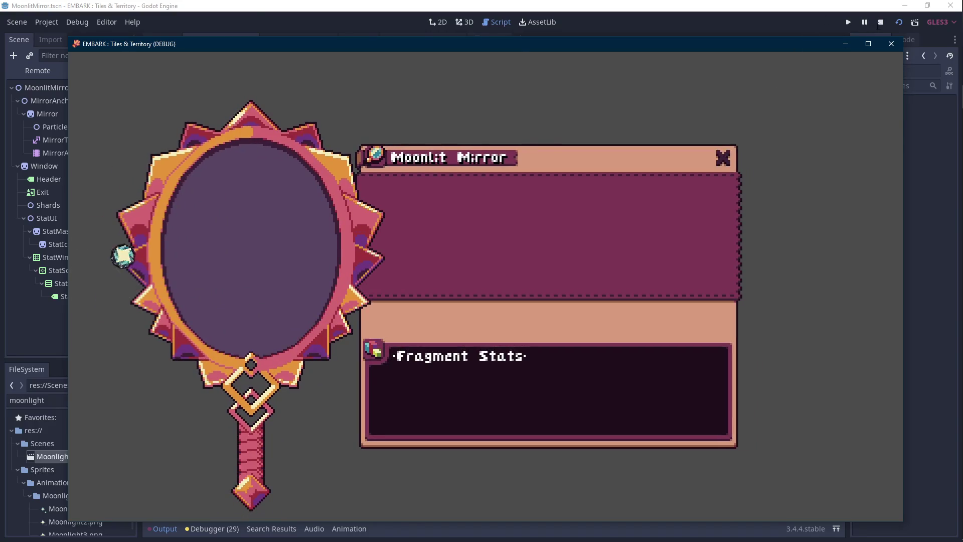
key(Escape)
scroll(676, 241, up, 7)
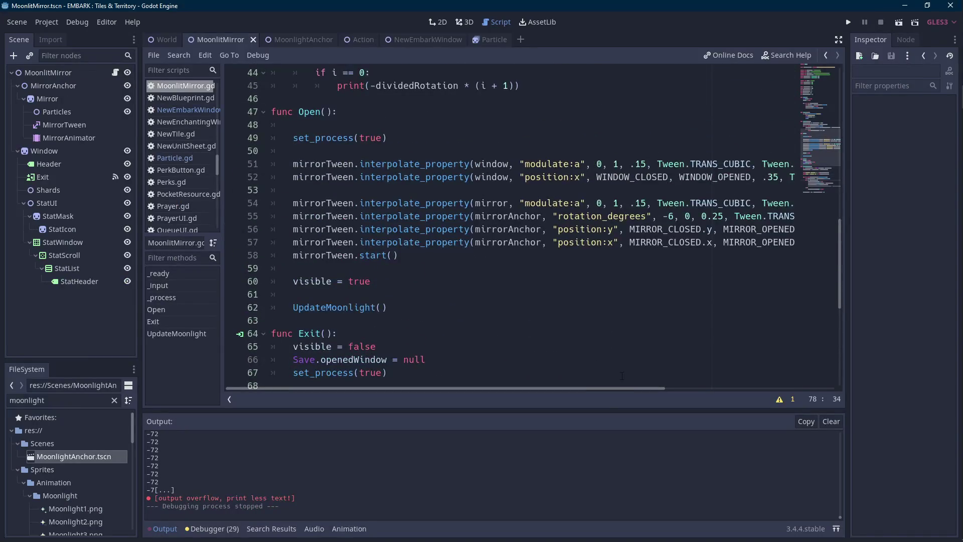
Reduce the print's multiplier on line 45 to just i.
scroll(616, 359, up, 4)
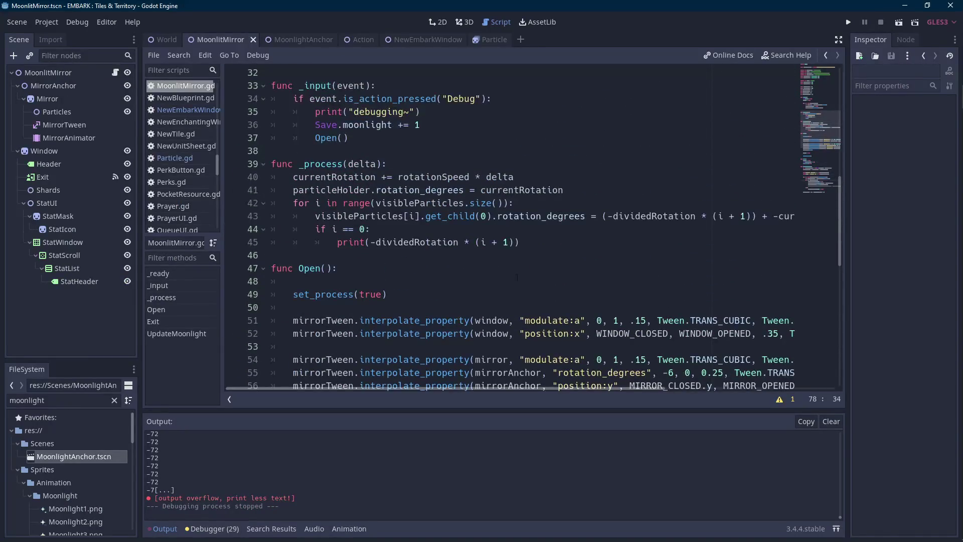
click(513, 243)
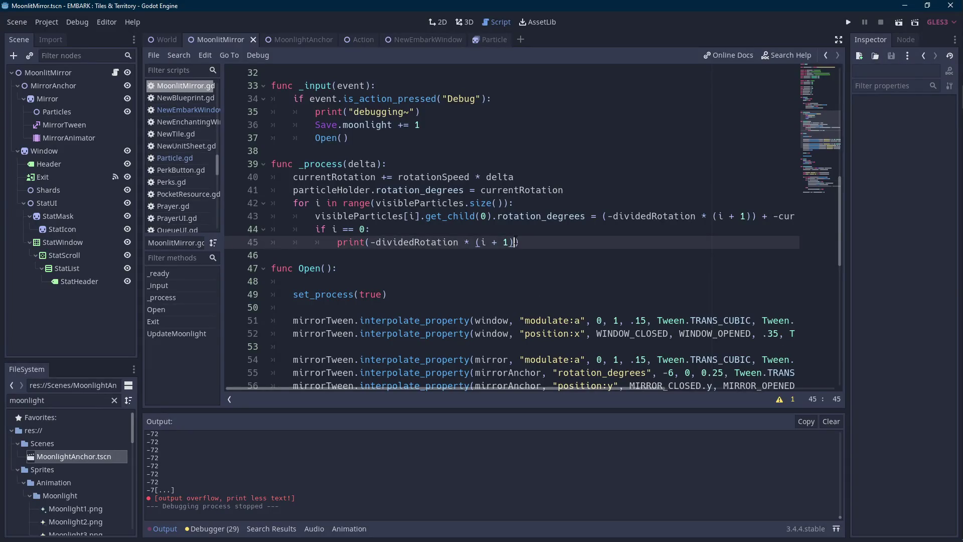
key(BackSpace)
key(BackSpace)
key(BackSpace)
key(Left)
key(BackSpace)
Replace the (i + 1) term on line 43 with i.
mouse_move(766, 217)
mouse_down()
mouse_move(800, 216)
mouse_move(629, 216)
mouse_move(641, 216)
mouse_up()
text(i)
key(Left)
key(BackSpace)
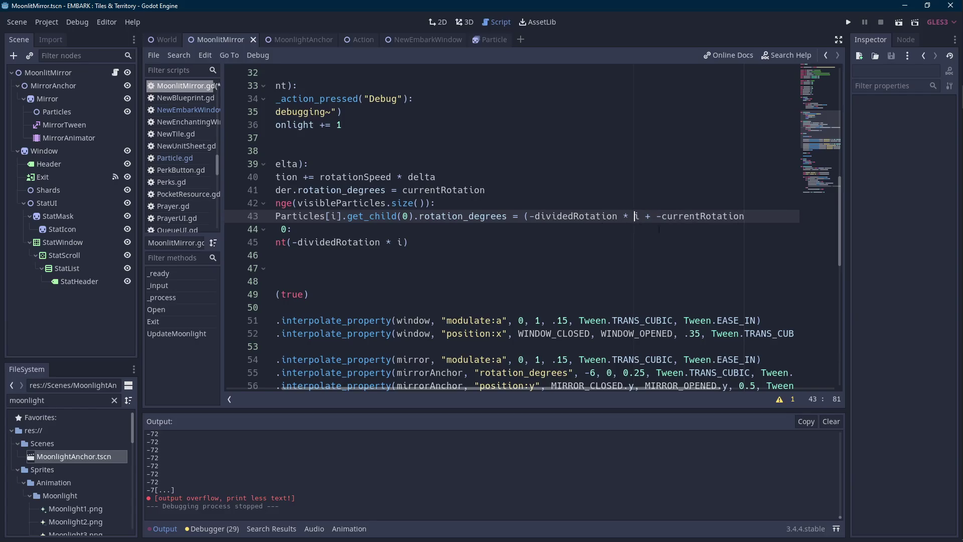
text(()
key(BackSpace)
key(BackSpace)
key(Right)
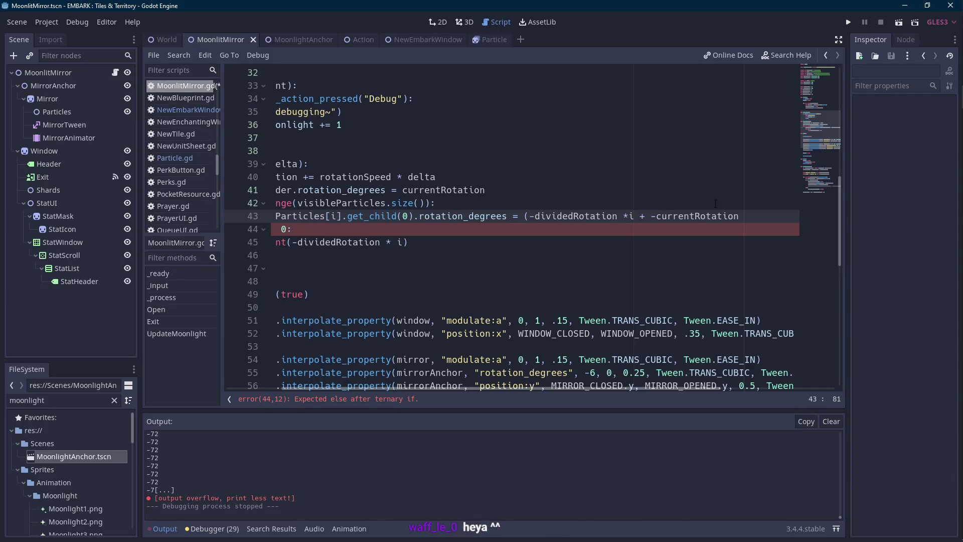
key(BackSpace)
key(BackSpace)
key(BackSpace)
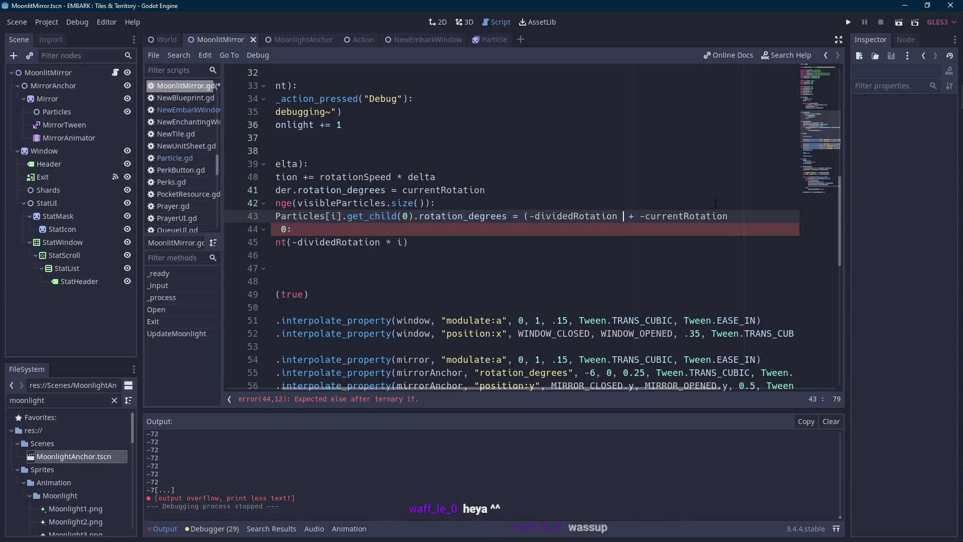
Regroup line 43 as (-dividedRotation + -currentRotation) * i.
key(Left)
key(BackSpace)
key(ctrl+Right)
key(ctrl+Right)
key(ctrl+Right)
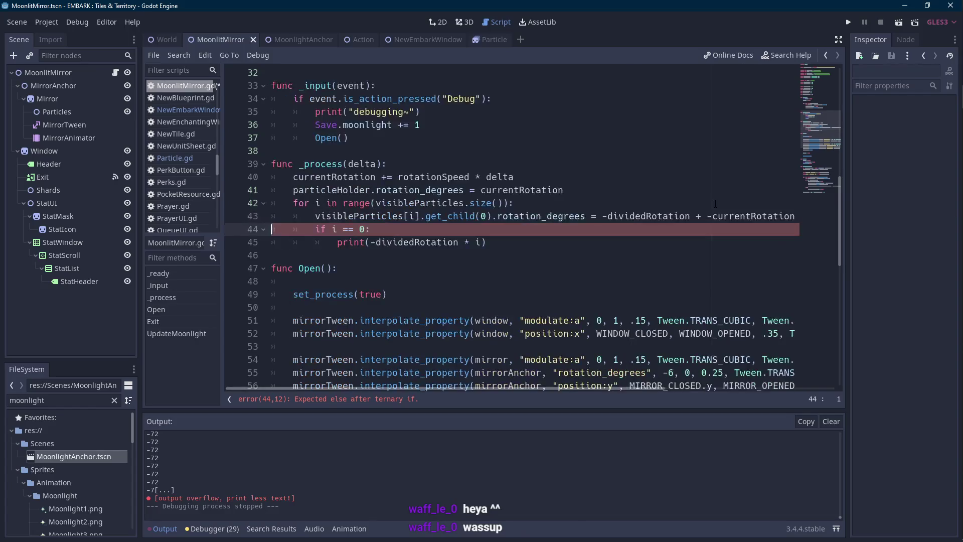
text())
key(ctrl+Left)
key(Left)
key(Left)
key(Left)
key(ctrl+Left)
key(ctrl+Left)
text(()
key(End)
text(* )
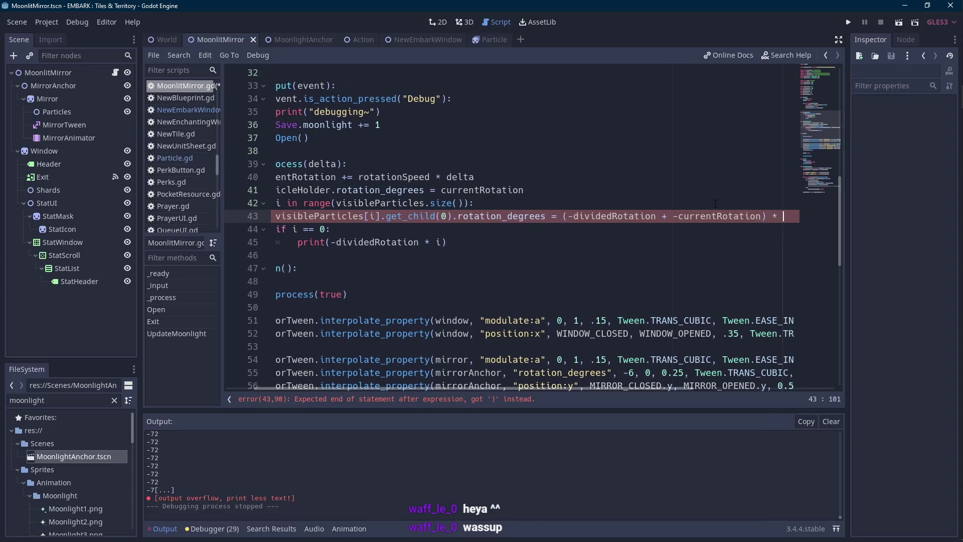
text(i)
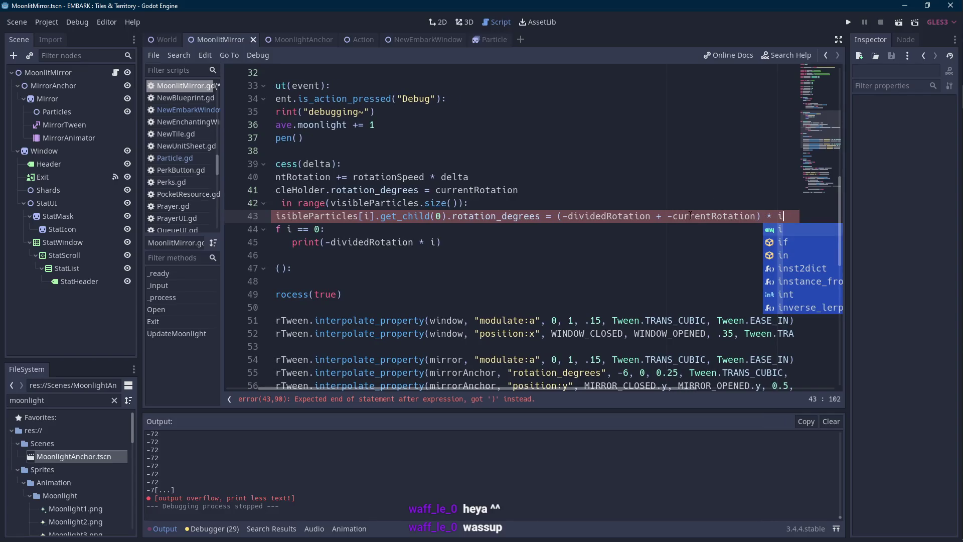
Save the script and launch the scene.
click(691, 216)
key(ctrl+s)
click(902, 25)
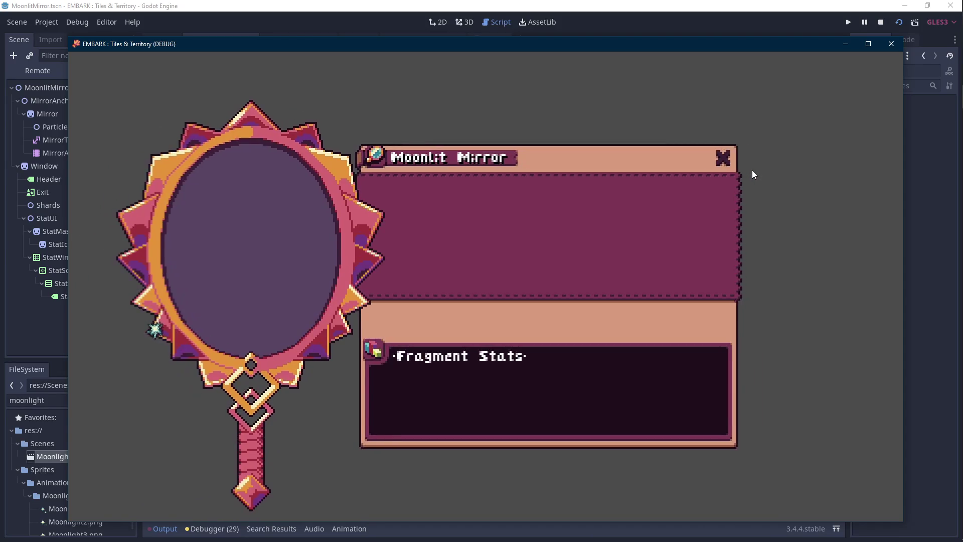
Revert line 43 to (-dividedRotation * i) + -currentRotation and save the script.
click(891, 44)
key(ctrl+z)
key(ctrl+z)
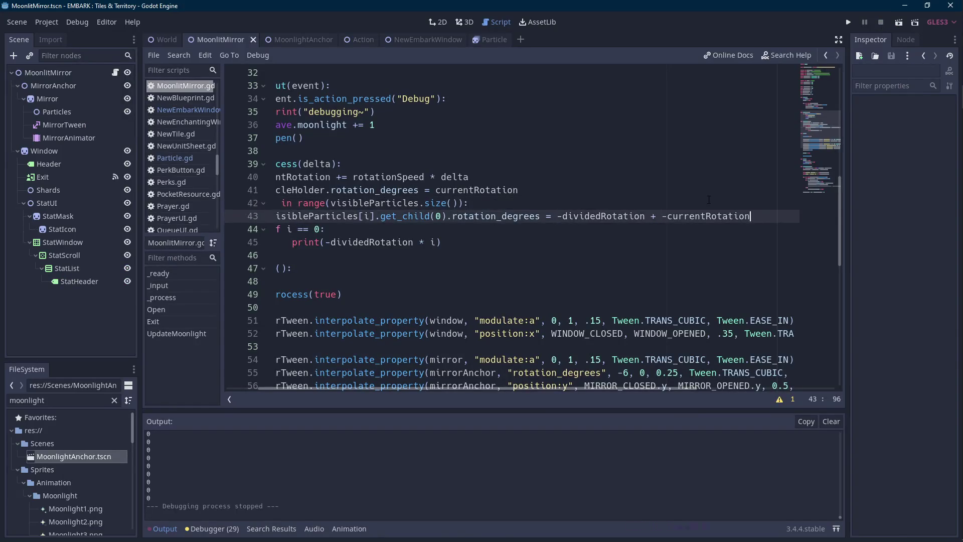
key(ctrl+Right)
text(* (i)
key(Left)
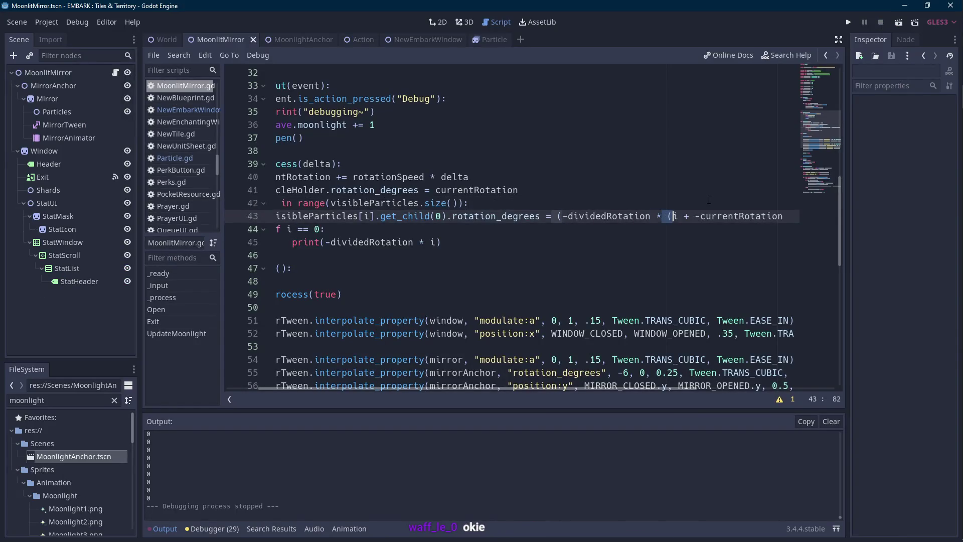
text(+ 1)))
key(Left)
key(Left)
key(Left)
key(BackSpace)
key(BackSpace)
key(BackSpace)
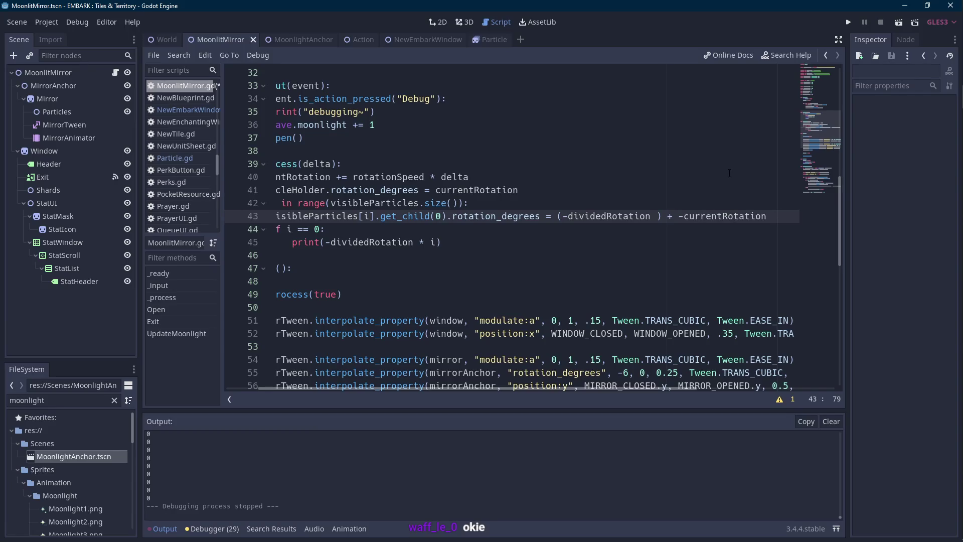
text(* i)
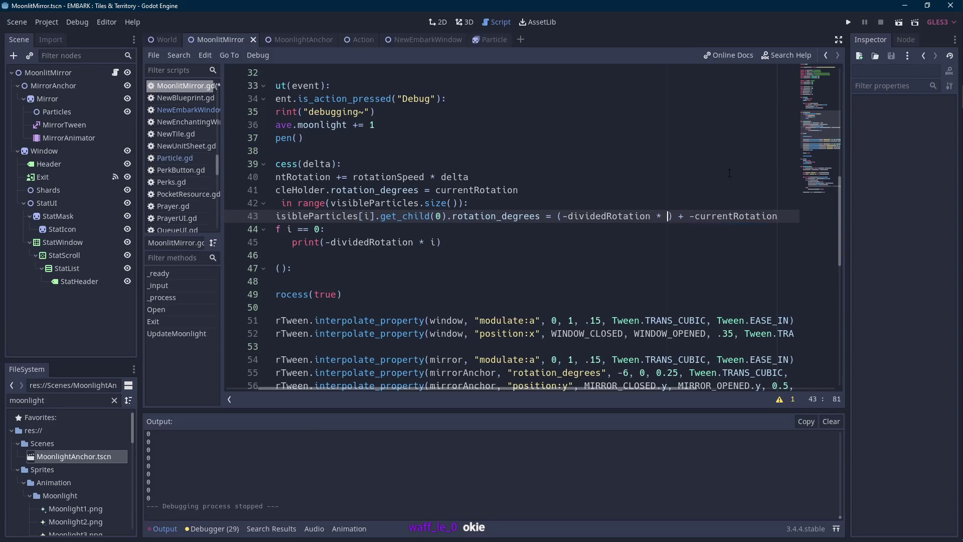
key(ctrl+s)
Test-run the scene for particle spacing, stop it, and switch to Aseprite.
click(898, 22)
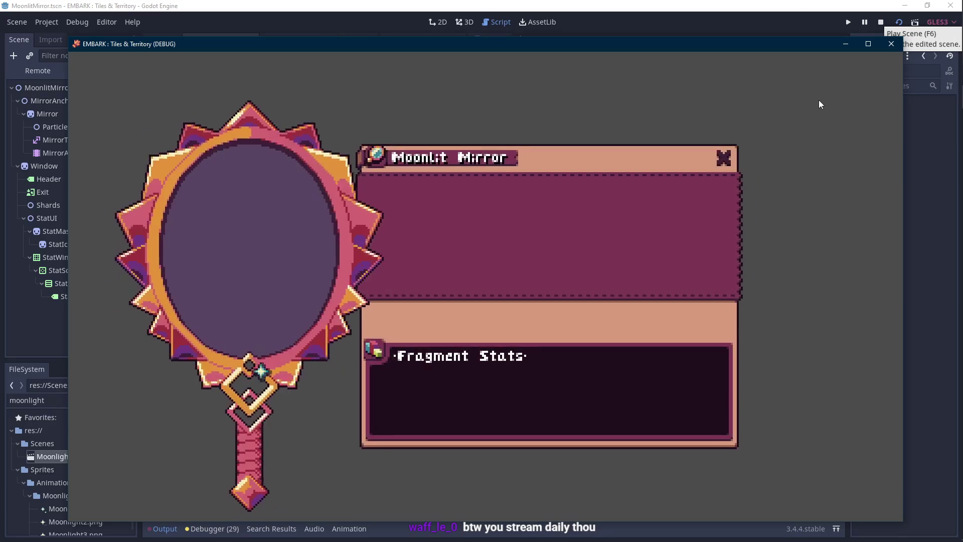
click(880, 22)
key(ctrl+z)
key(ctrl+z)
key(ctrl+z)
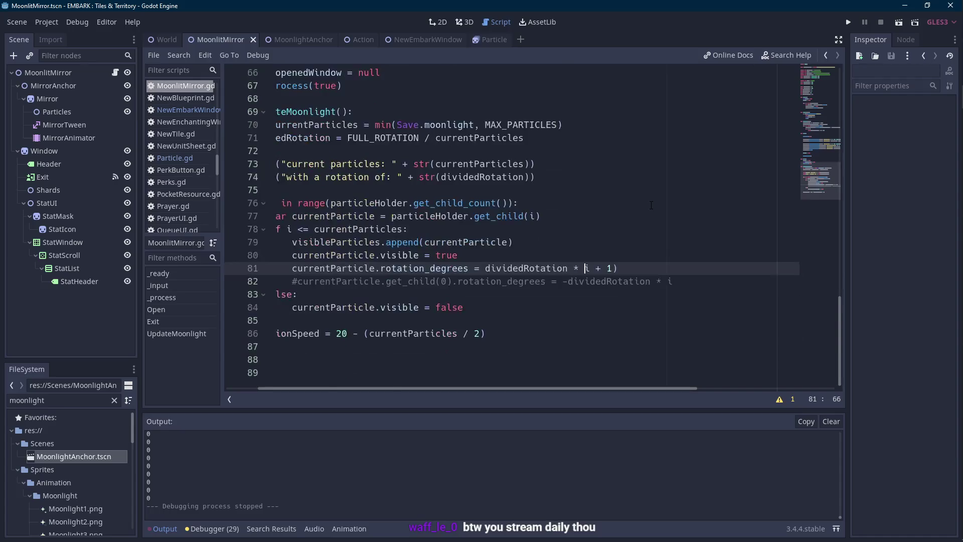
click(948, 191)
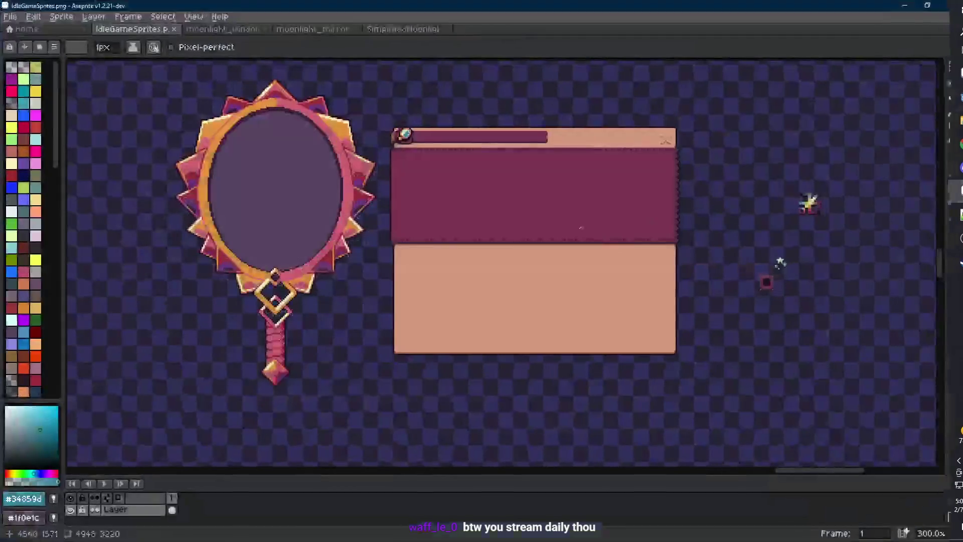
Pan the sprite sheet to review the mirror and window sprites.
drag(438, 253, 442, 260)
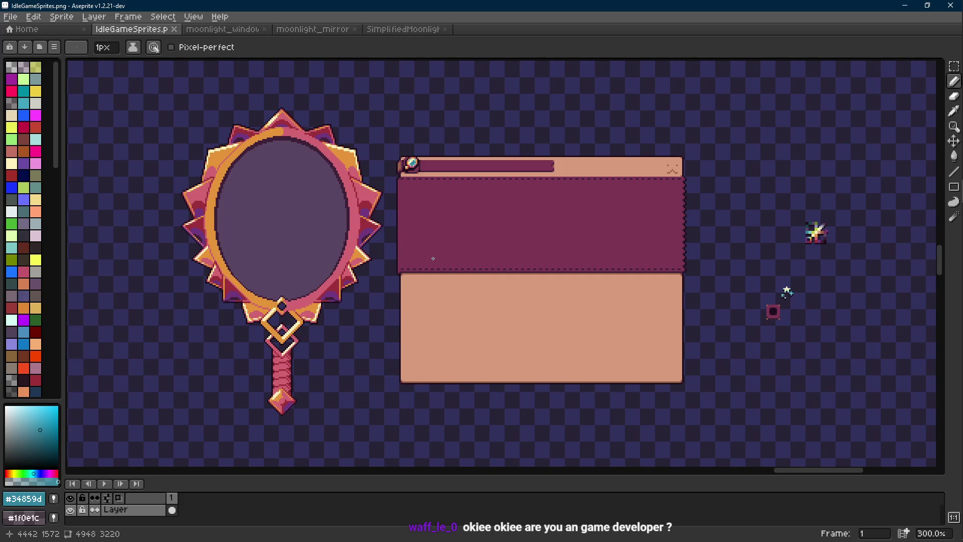
mouse_move(957, 213)
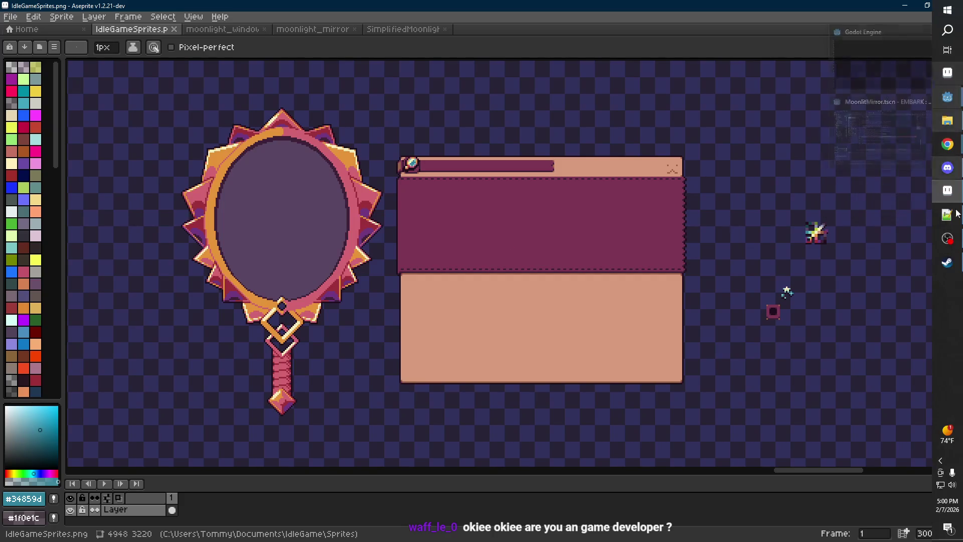
click(948, 261)
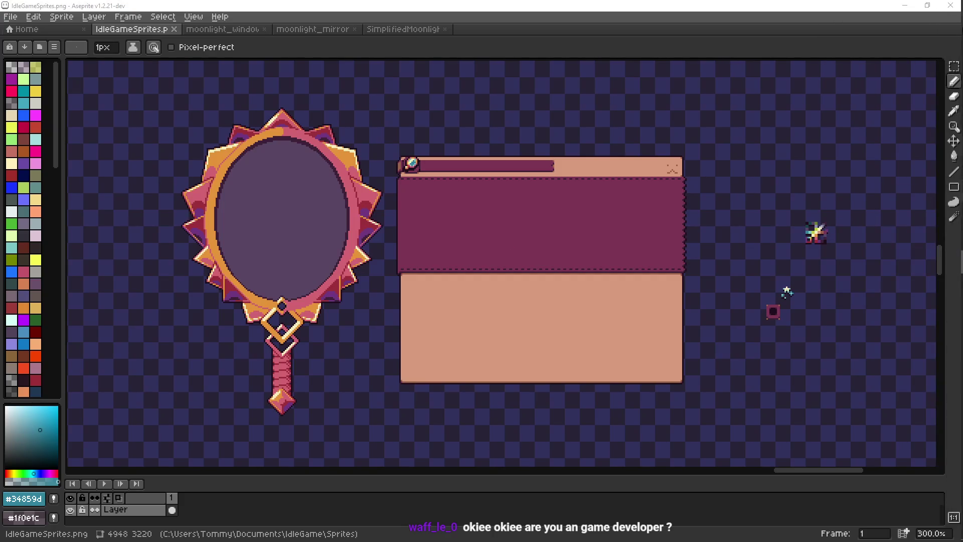
Search the Start menu for 'stea' and pick Steam from the results.
key(super+s)
text(stea)
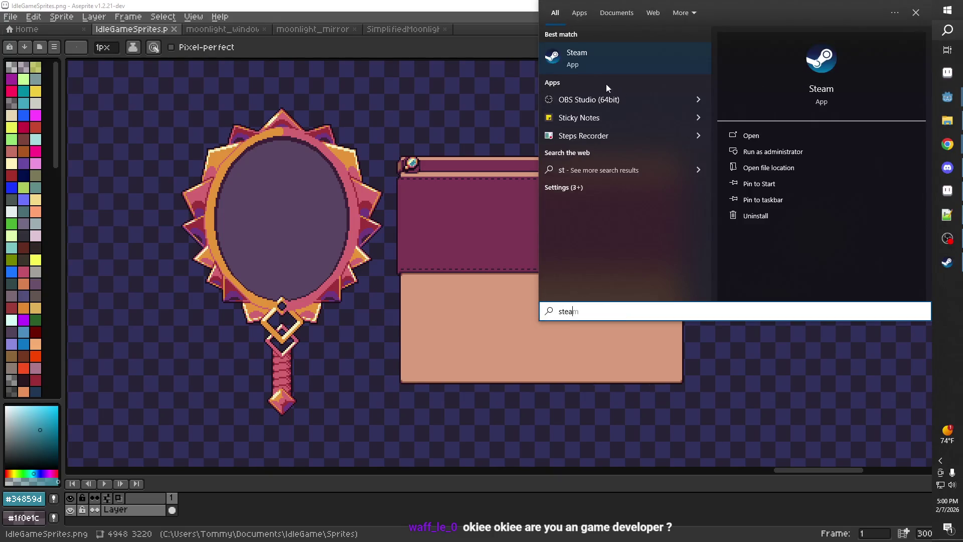
click(586, 55)
Search the Steam store for 'embark' and open the EMBARK : Tiles & Territory page.
click(91, 51)
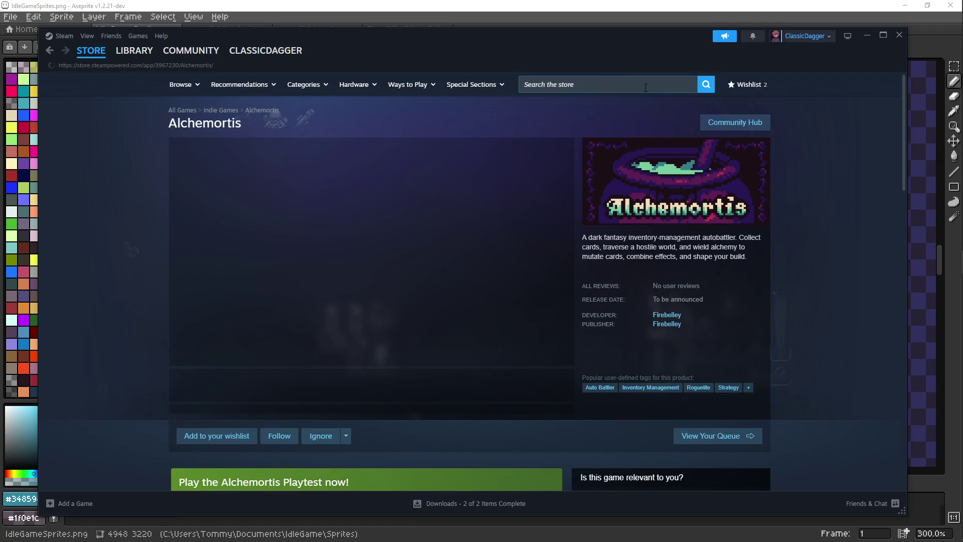
click(646, 88)
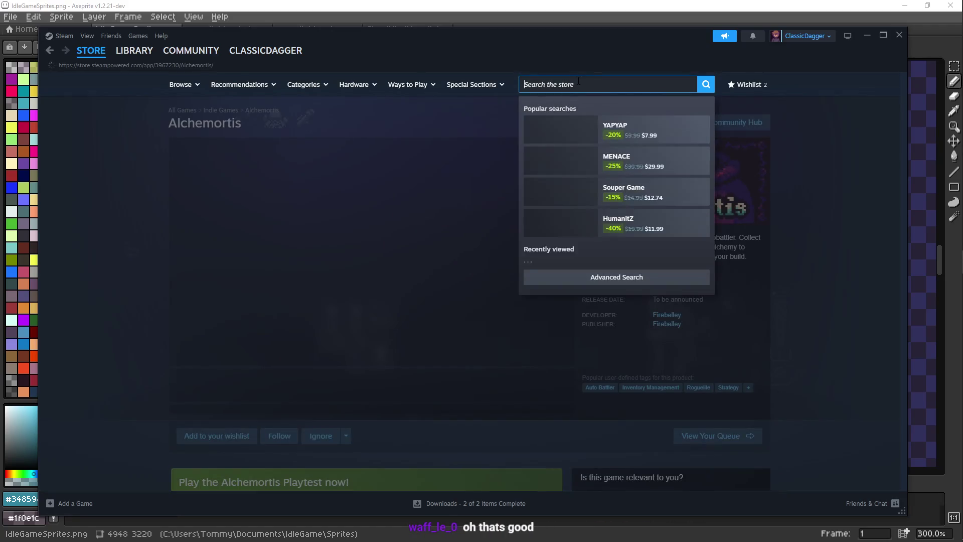
text(embark)
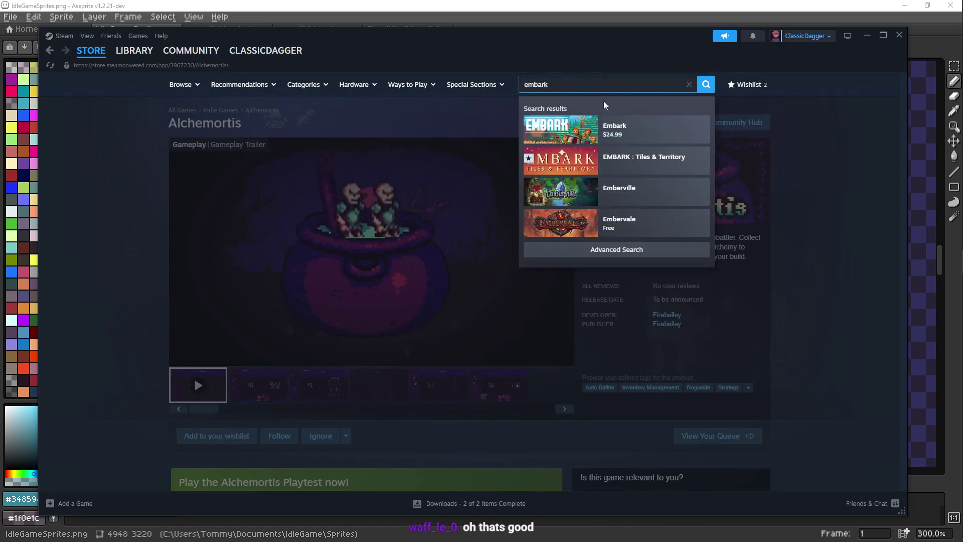
click(639, 161)
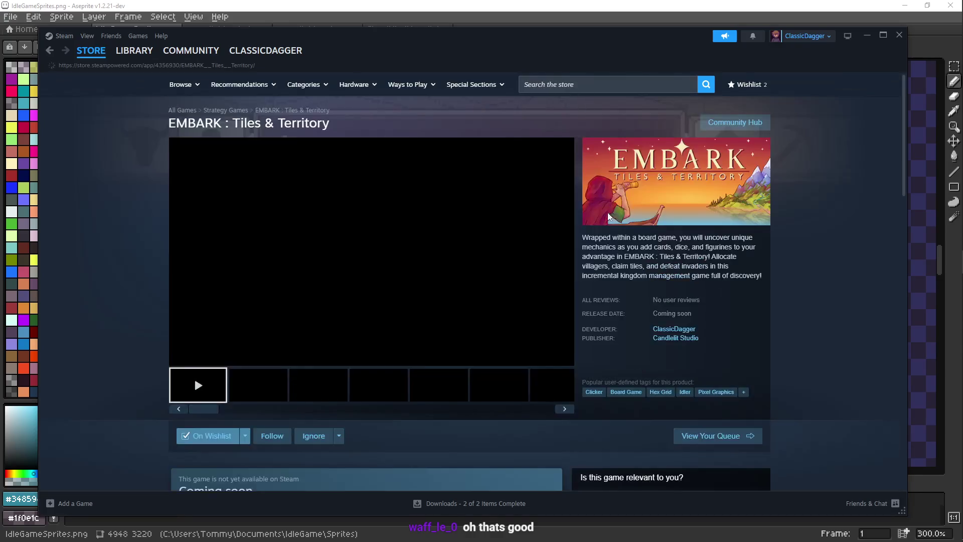
Read the store page with its full description expanded, then minimize Steam.
scroll(793, 296, down, 5)
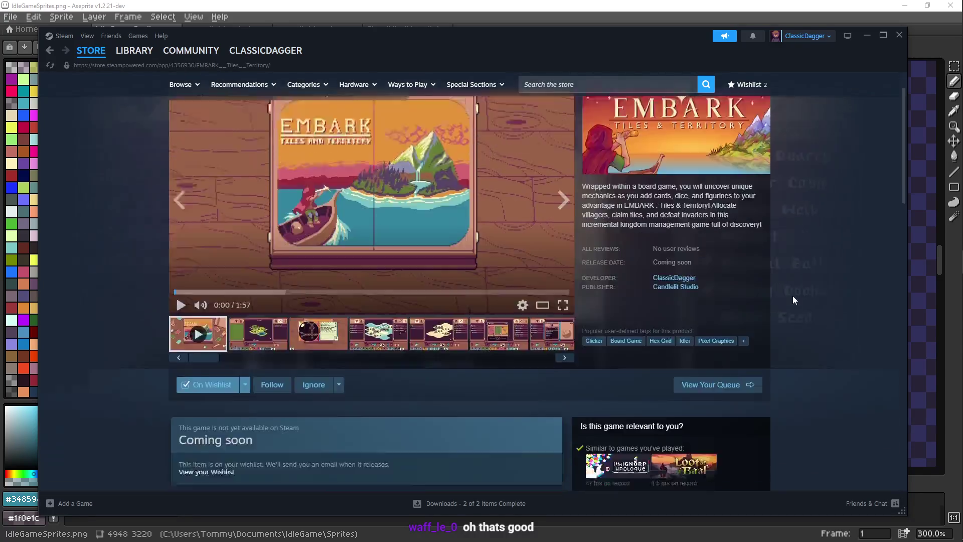
scroll(794, 300, down, 5)
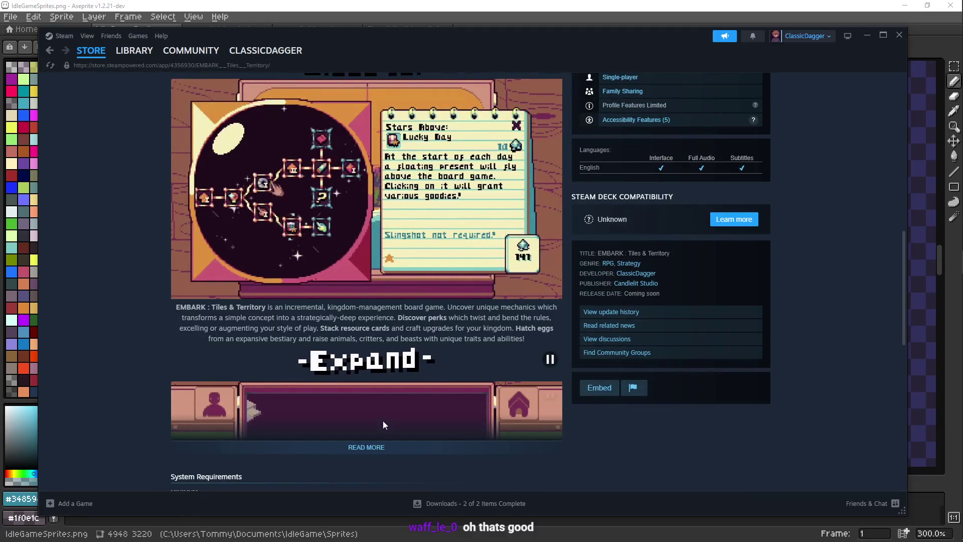
click(375, 448)
scroll(434, 404, down, 10)
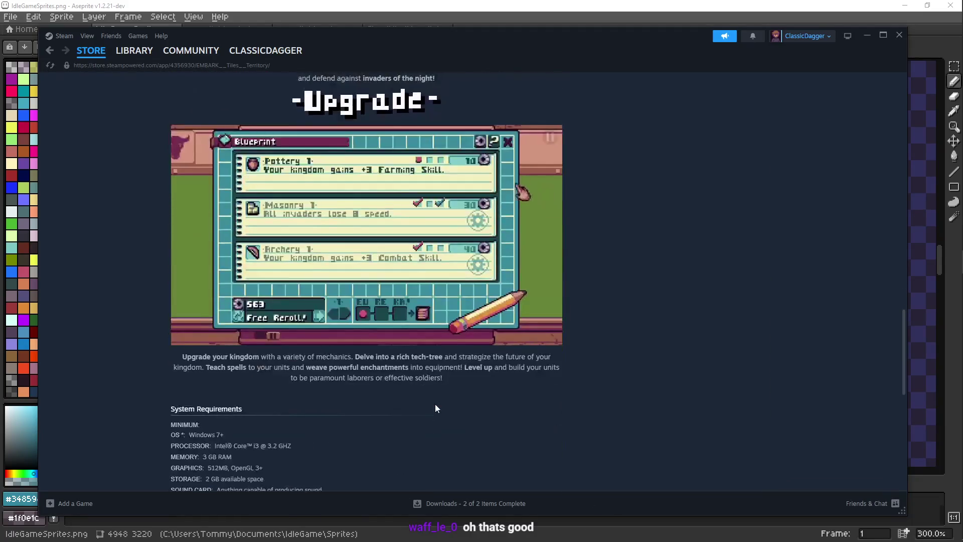
scroll(438, 401, up, 12)
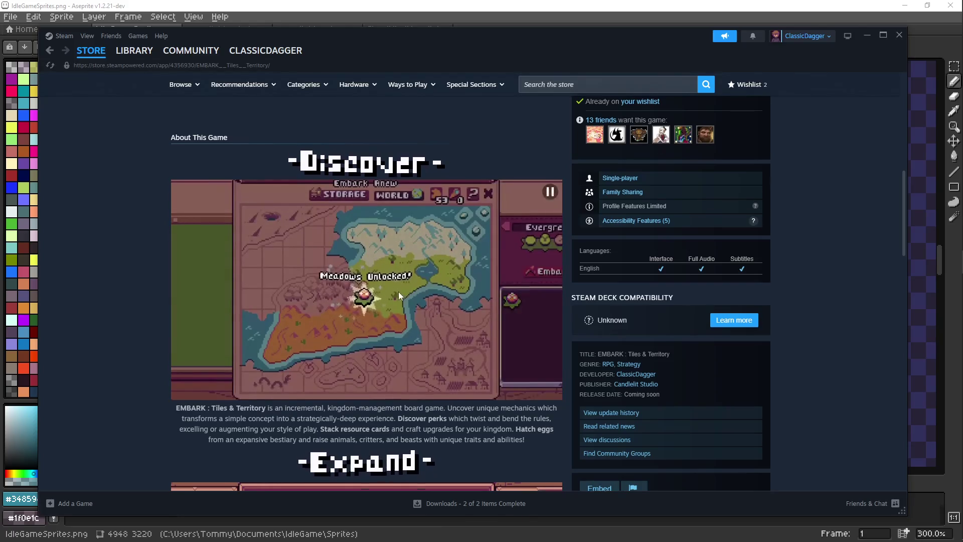
scroll(400, 295, up, 6)
scroll(400, 295, up, 3)
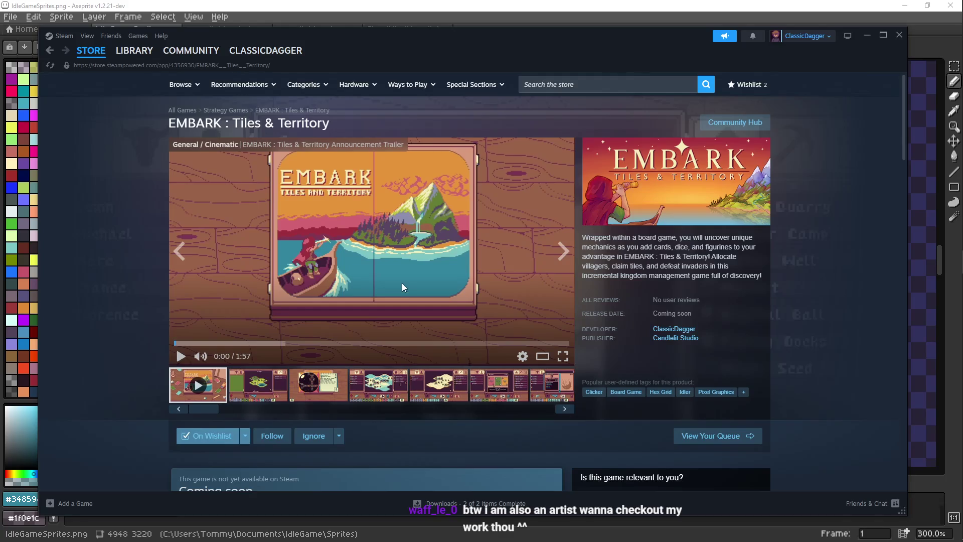
click(871, 37)
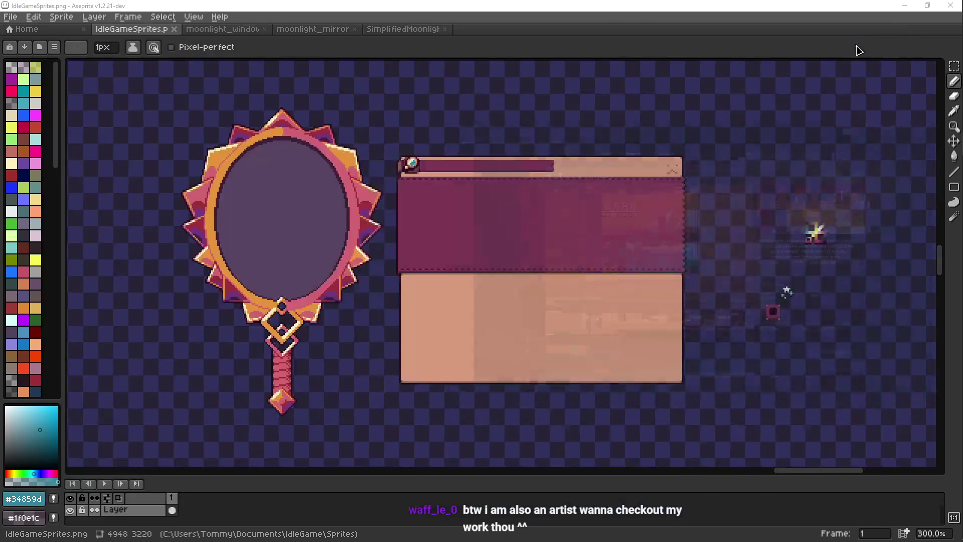
Minimize Aseprite, delete the stray ')' and '+ 1' from line 81, and save the script.
click(904, 5)
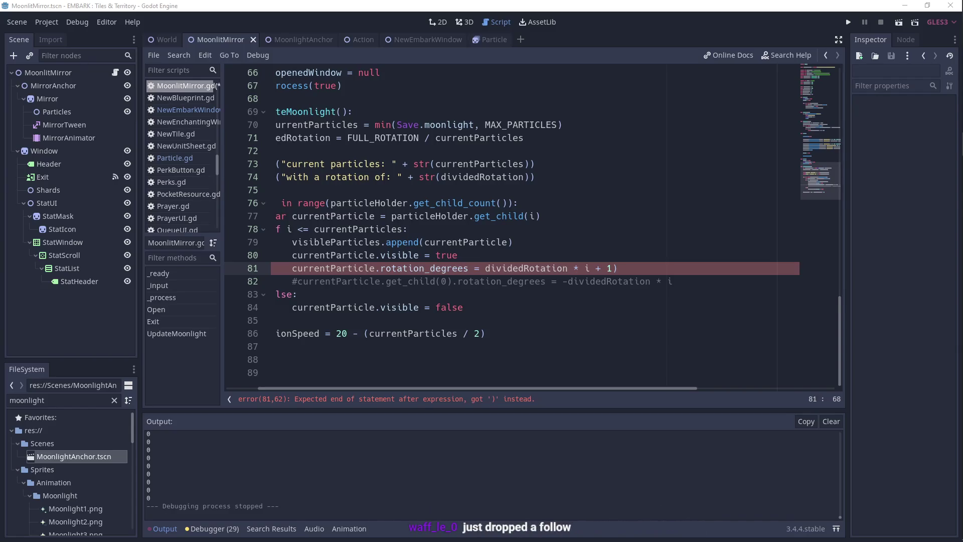
click(564, 217)
click(552, 269)
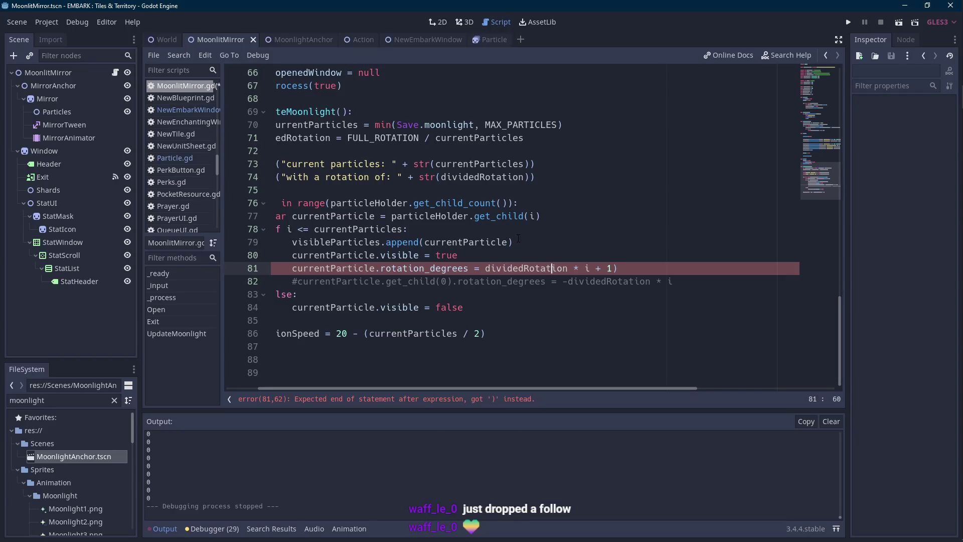
key(Scroll_Lock)
key(End)
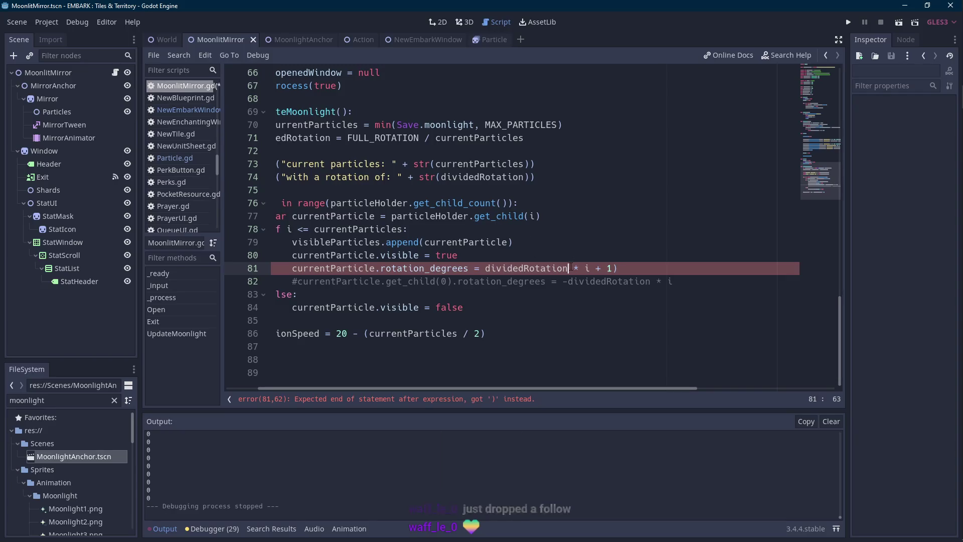
key(Scroll_Lock)
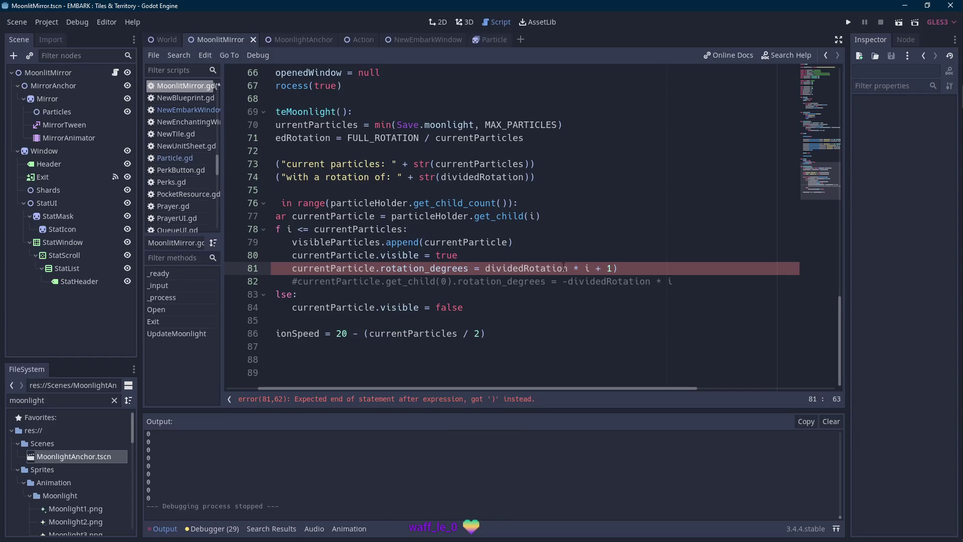
key(BackSpace)
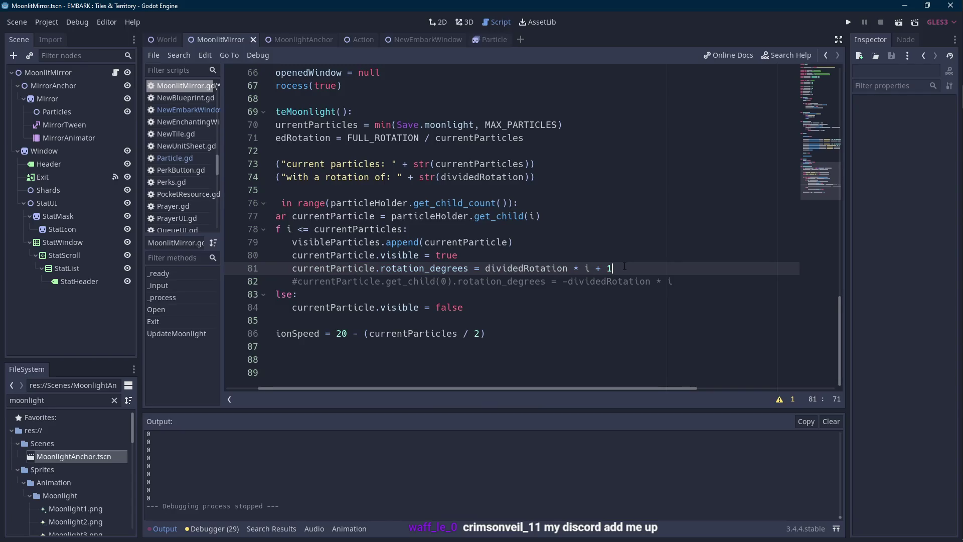
key(BackSpace)
key(BackSpace)
key(ctrl+s)
Highlight every use of dividedRotation in MoonlitMirror.gd to check the rotation code.
drag(522, 389, 489, 387)
click(557, 312)
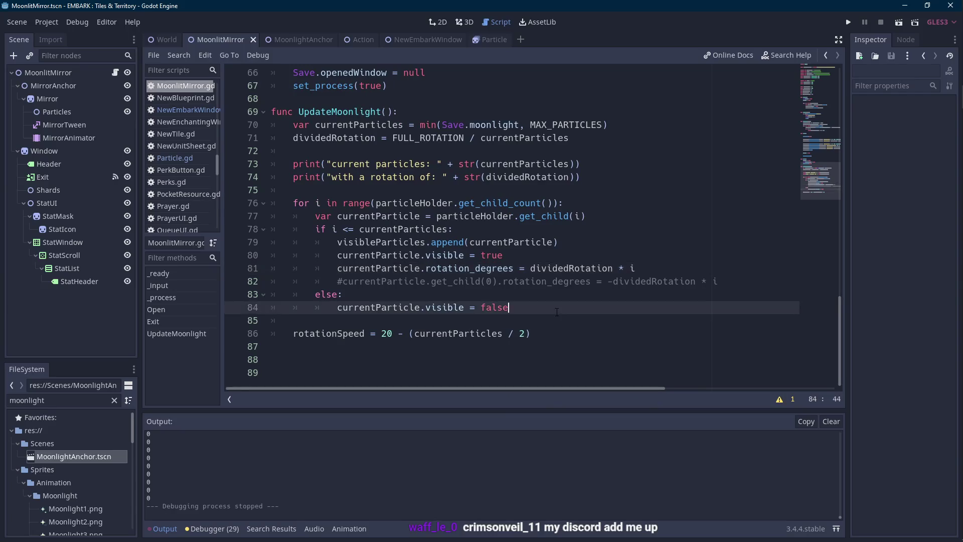
key(Scroll_Lock)
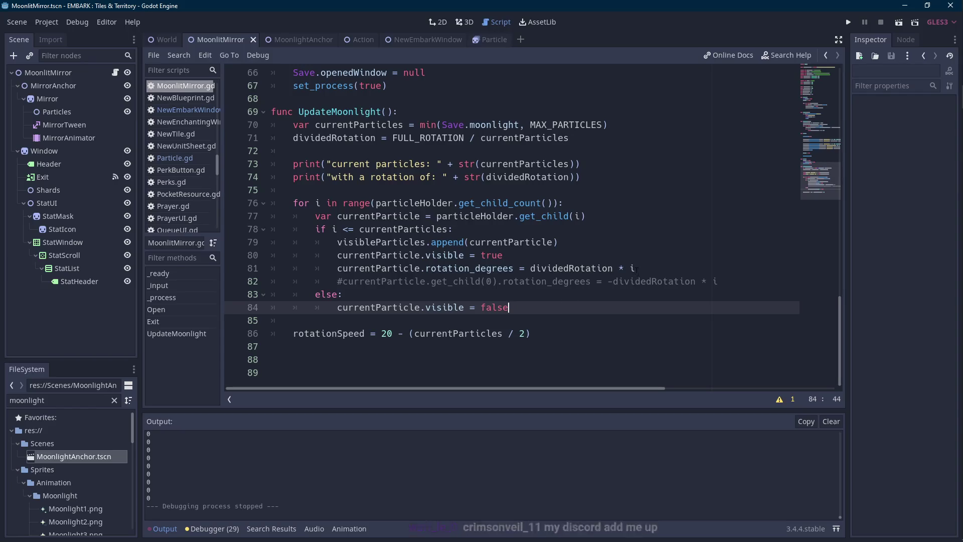
double_click(591, 268)
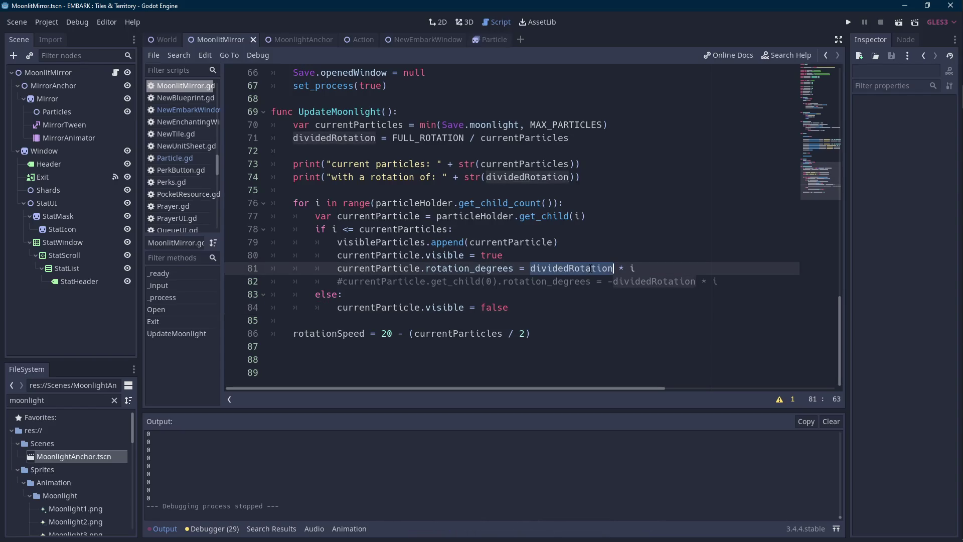
scroll(591, 268, up, 1)
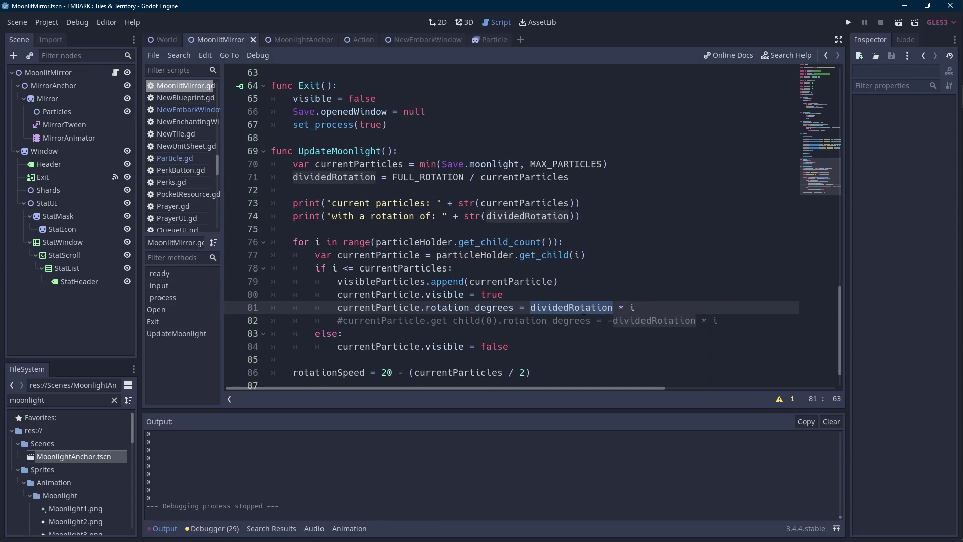
key(Scroll_Lock)
key(Scroll_Lock)
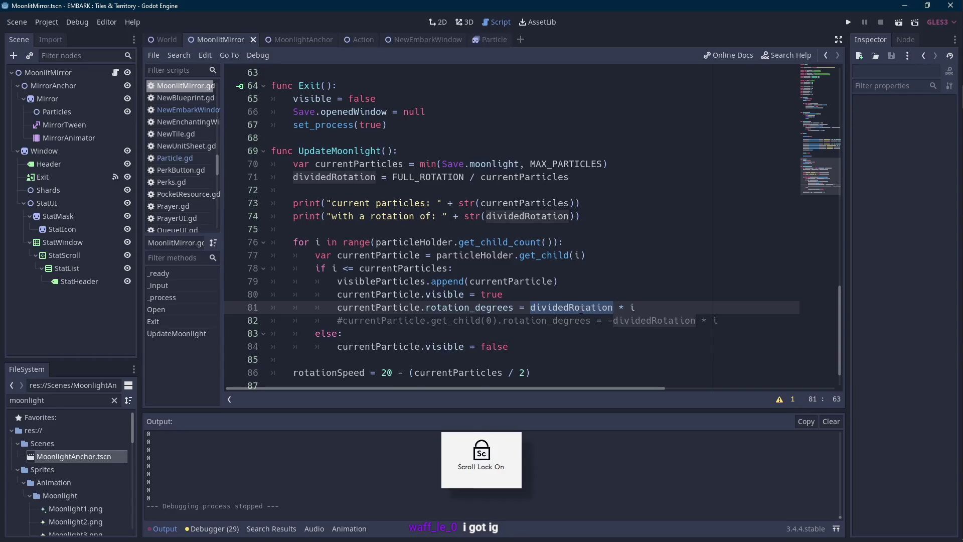
key(Scroll_Lock)
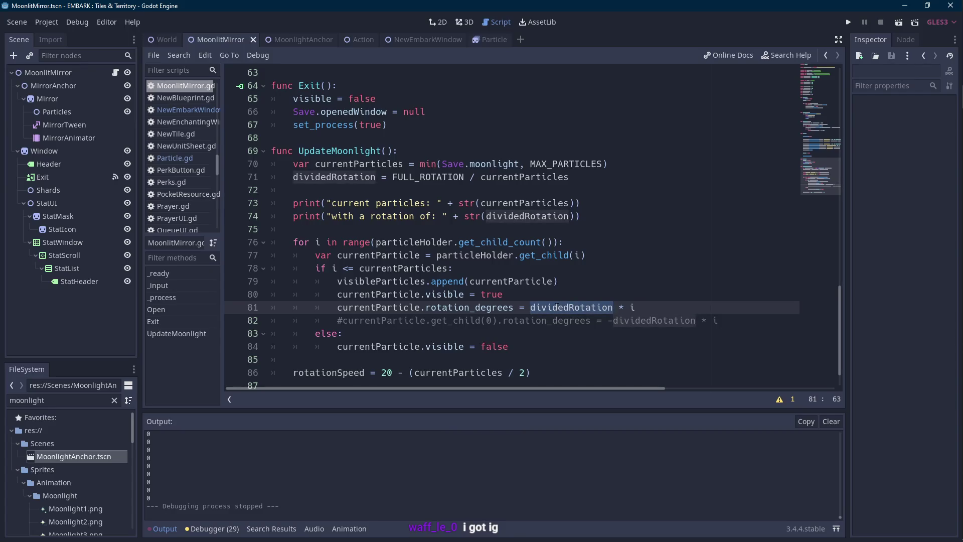
scroll(556, 307, up, 2)
scroll(557, 307, down, 3)
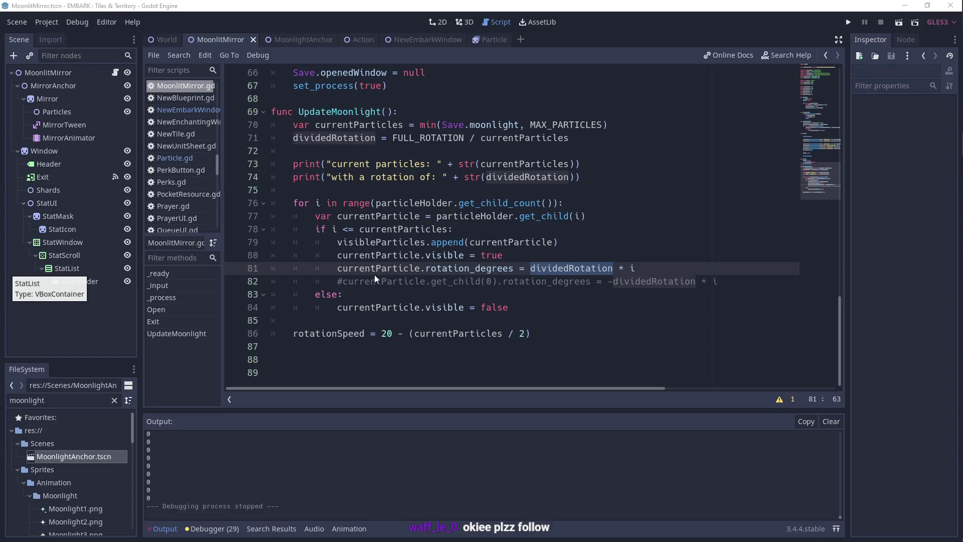
Change line 43 to (-dividedRotation * i) and run the Moonlit Mirror scene.
click(403, 268)
click(383, 294)
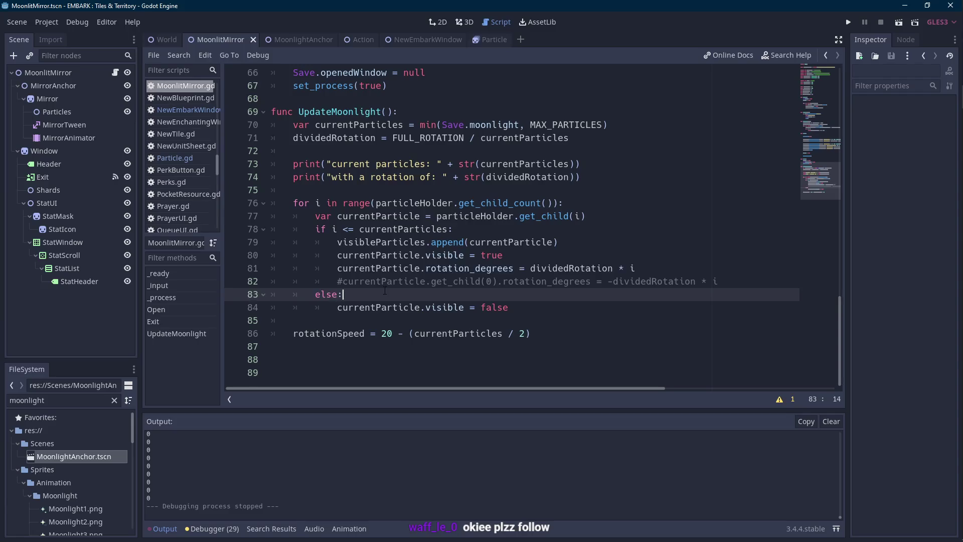
scroll(384, 294, up, 7)
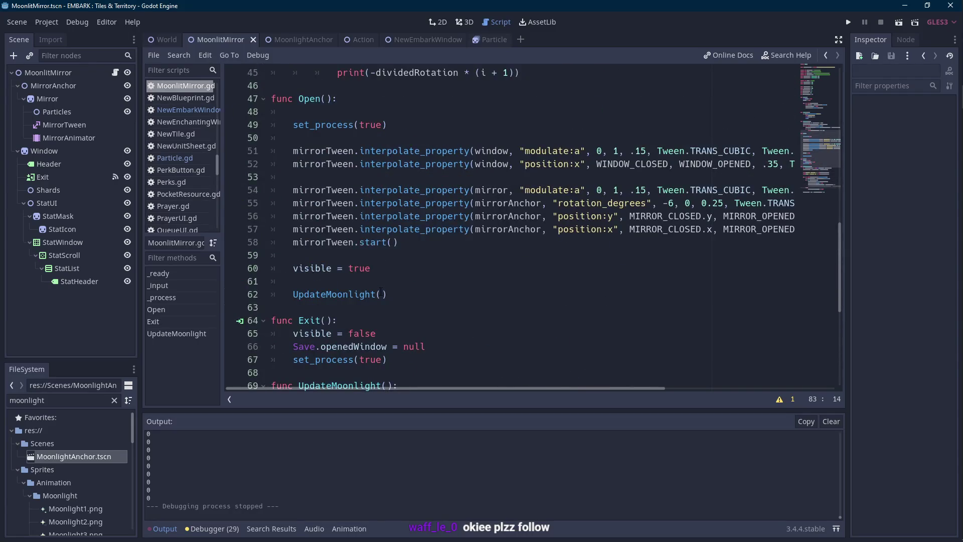
scroll(381, 293, up, 2)
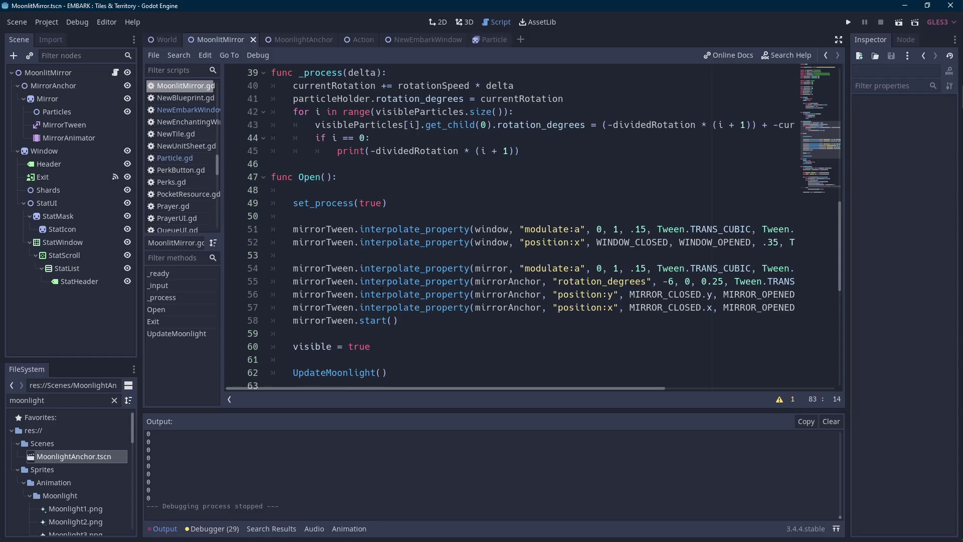
scroll(482, 255, up, 3)
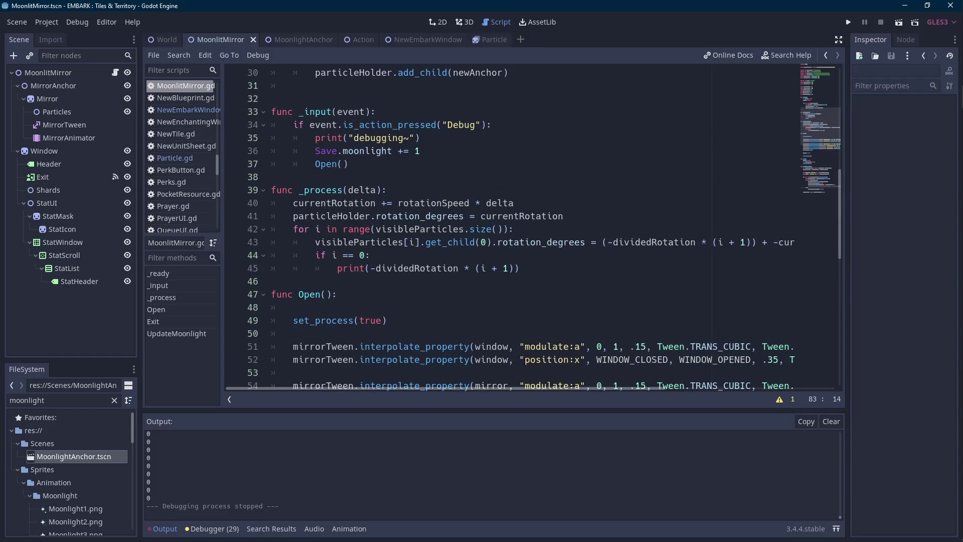
drag(517, 388, 582, 385)
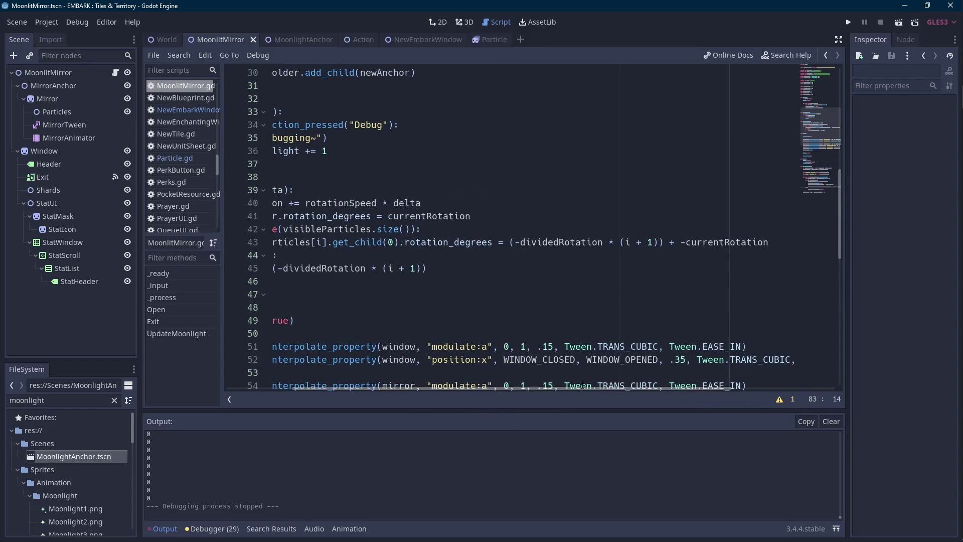
key(Scroll_Lock)
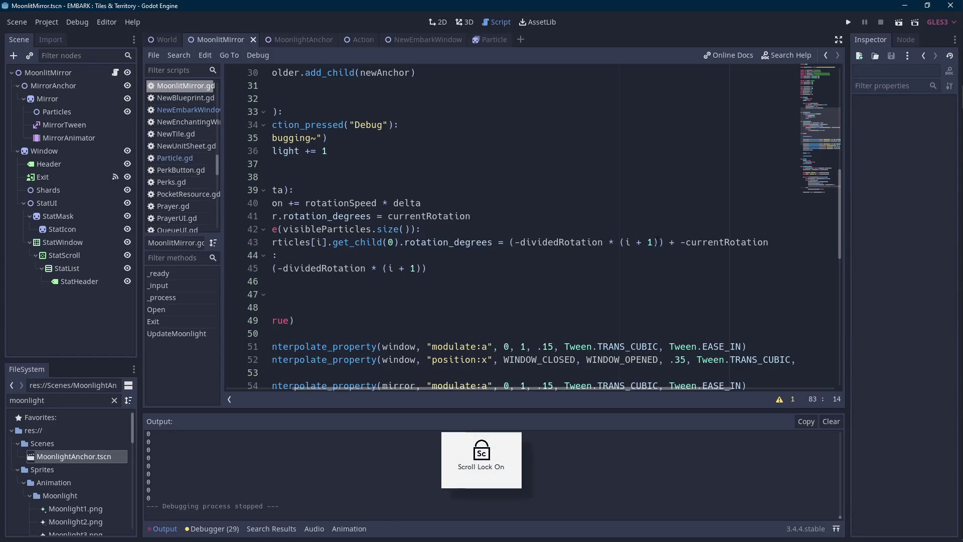
click(653, 243)
key(BackSpace)
key(BackSpace)
key(BackSpace)
key(BackSpace)
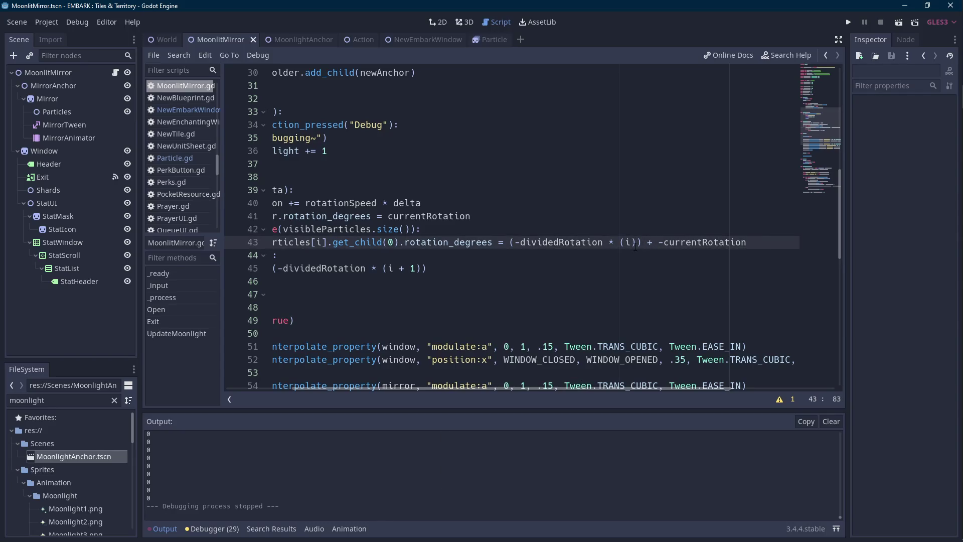
key(Delete)
key(Left)
key(BackSpace)
click(898, 23)
key(Scroll_Lock)
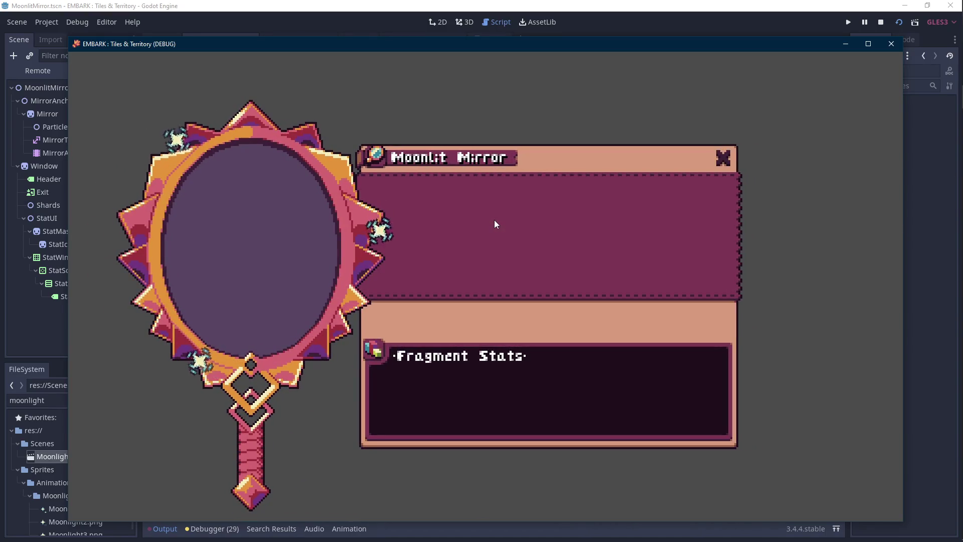
Add more moonlight particles in the running scene, then close the game window.
key(Scroll_Lock)
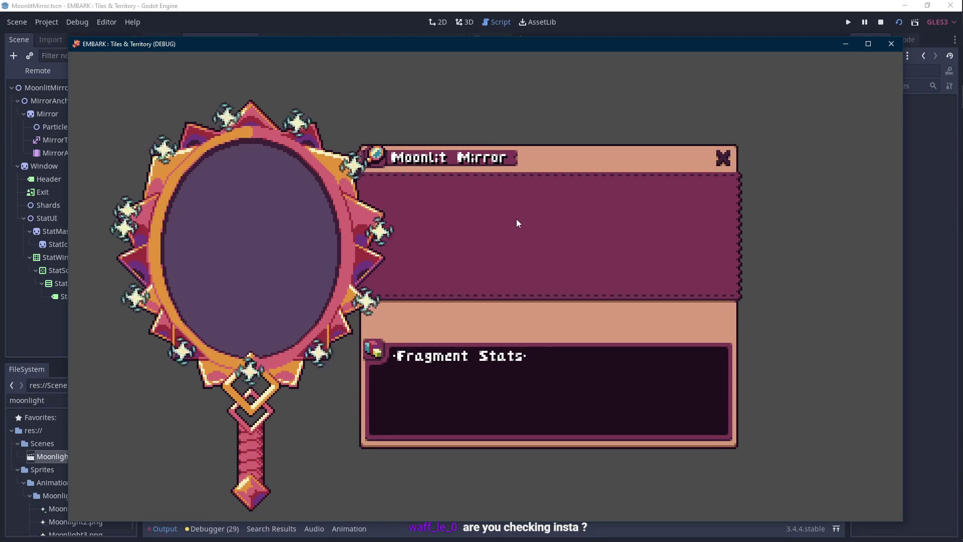
click(891, 43)
Hide the output panel and scroll to the UpdateMoonlight code.
scroll(552, 251, down, 8)
drag(466, 389, 401, 390)
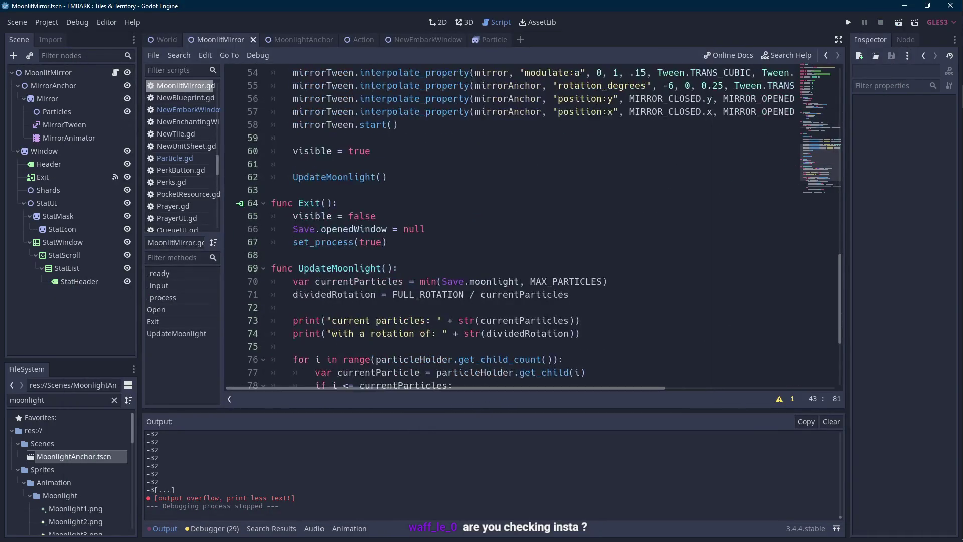
scroll(393, 355, down, 4)
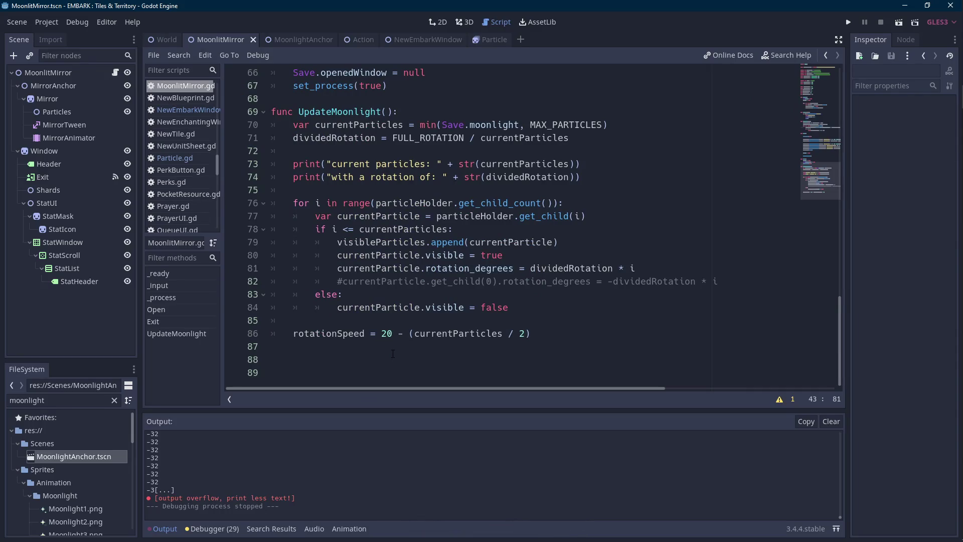
scroll(411, 261, up, 1)
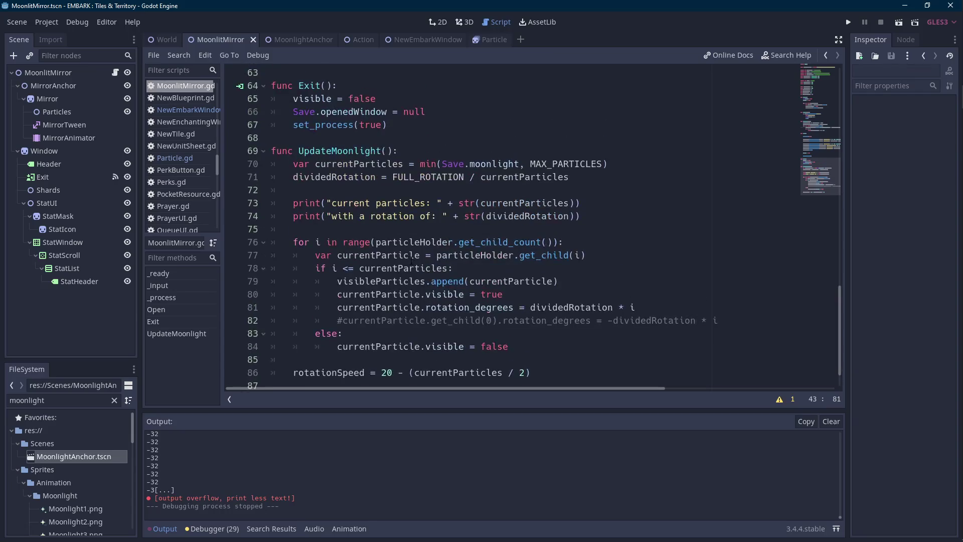
click(166, 530)
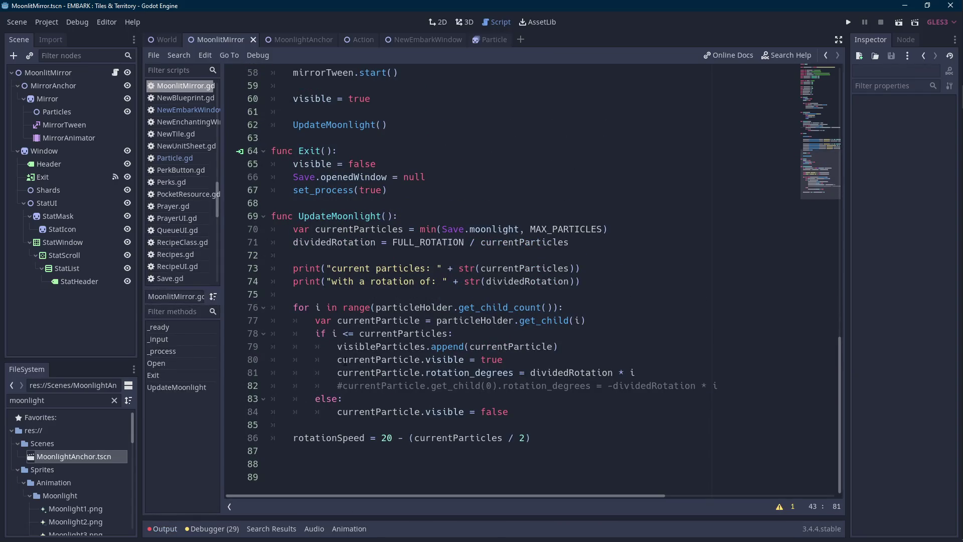
scroll(358, 353, up, 9)
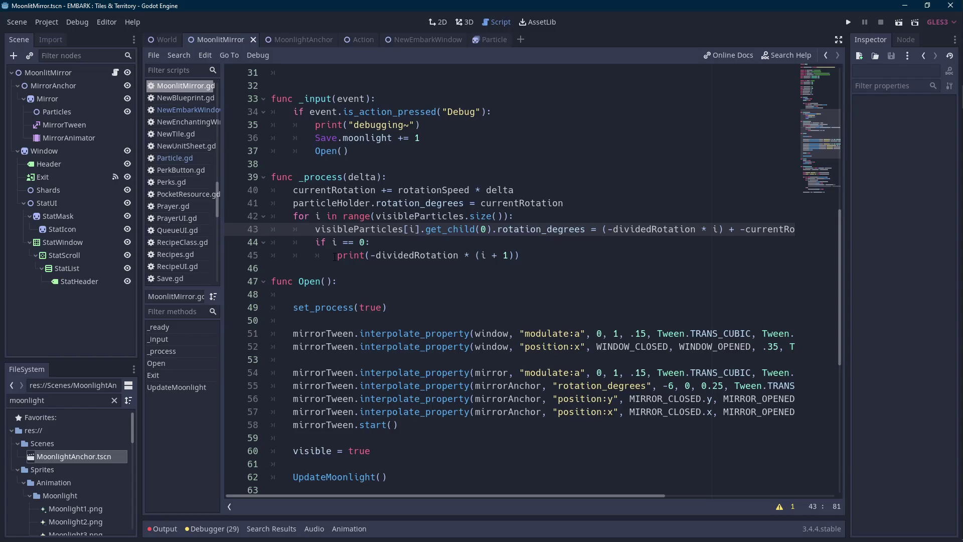
scroll(337, 257, down, 9)
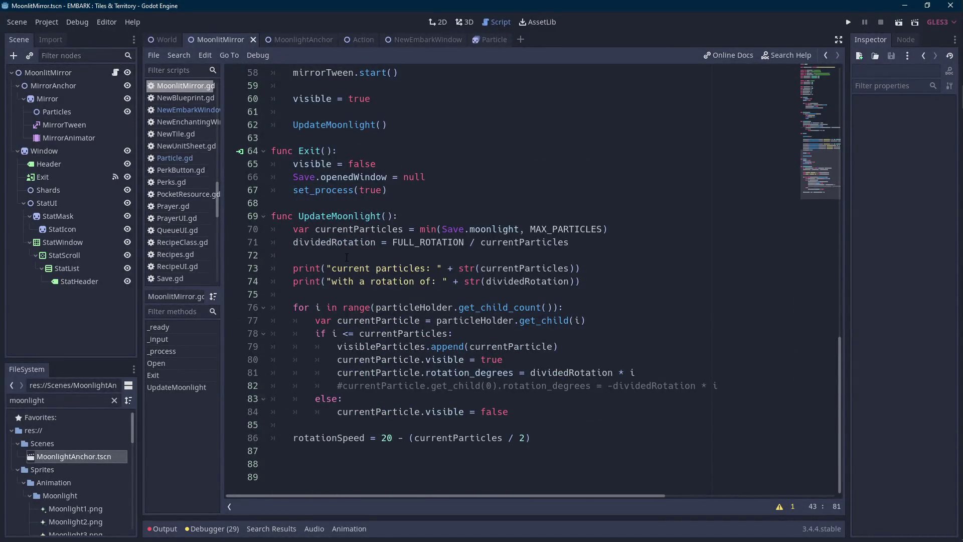
Change line 71's divisor to (currentParticles + 1) and run the scene.
double_click(350, 239)
click(590, 241)
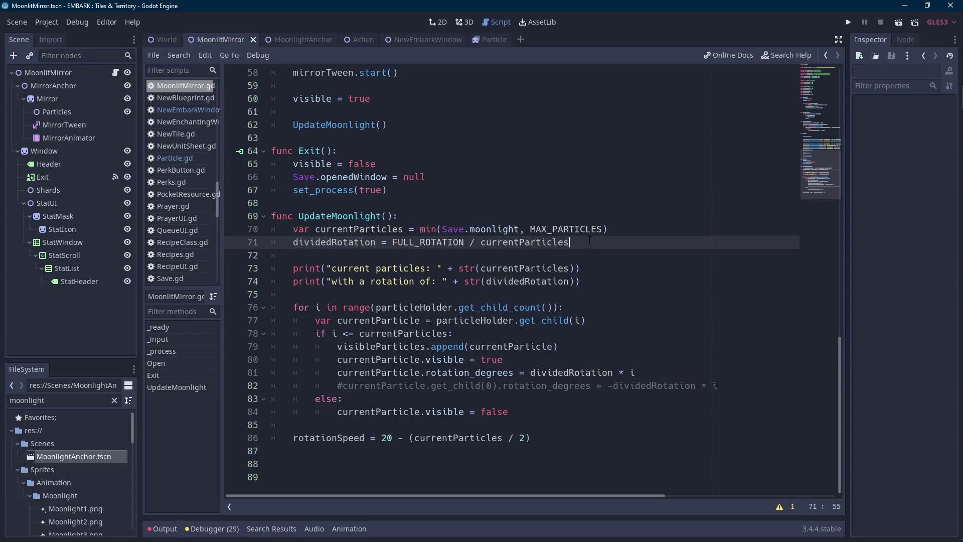
text(+ 1))
key(ctrl+Left)
key(ctrl+Left)
key(ctrl+Left)
text(()
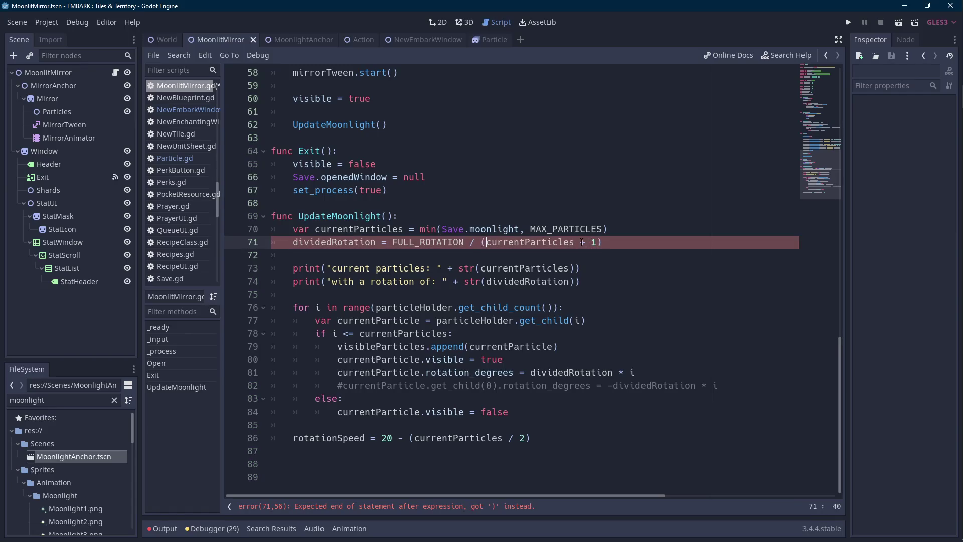
key(ctrl+Right)
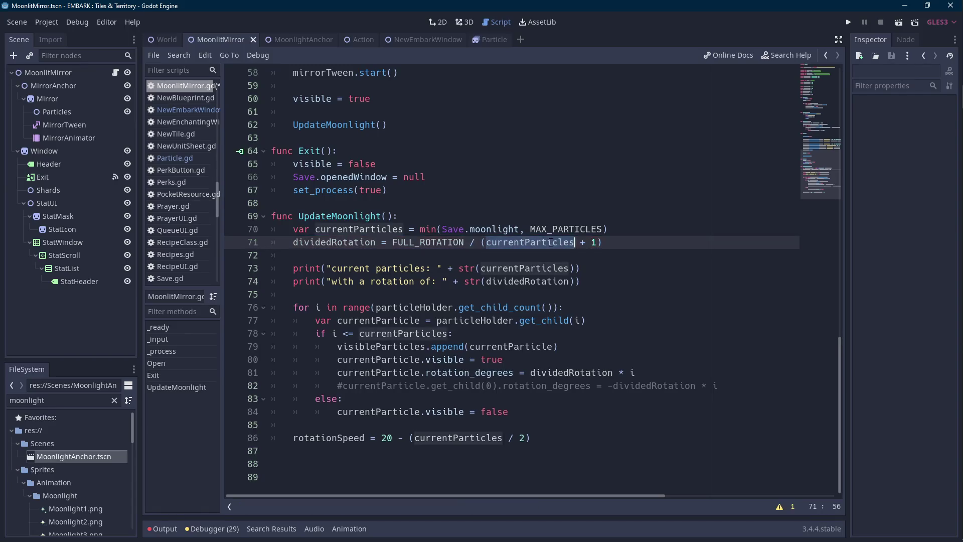
click(900, 22)
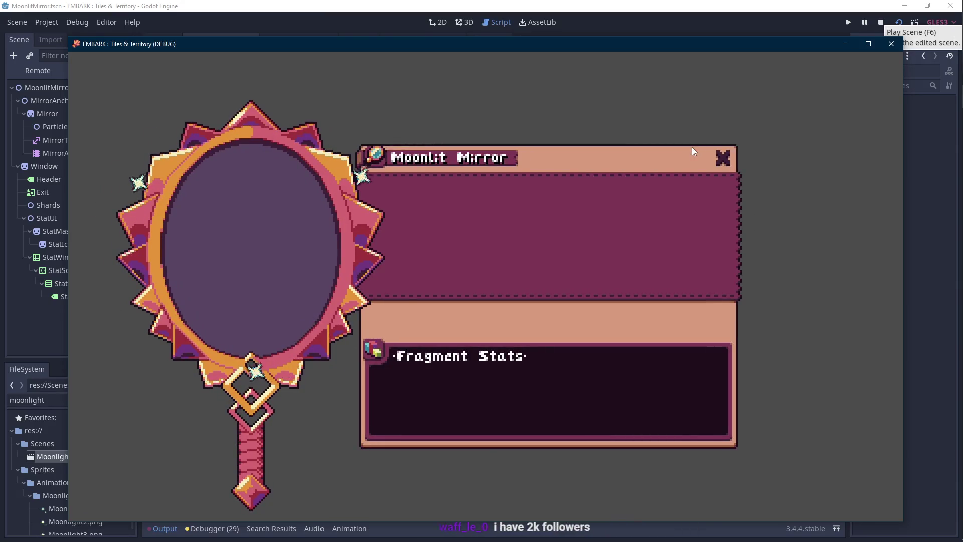
Watch the particles orbit in the test run, then stop it and return to line 70.
key(Scroll_Lock)
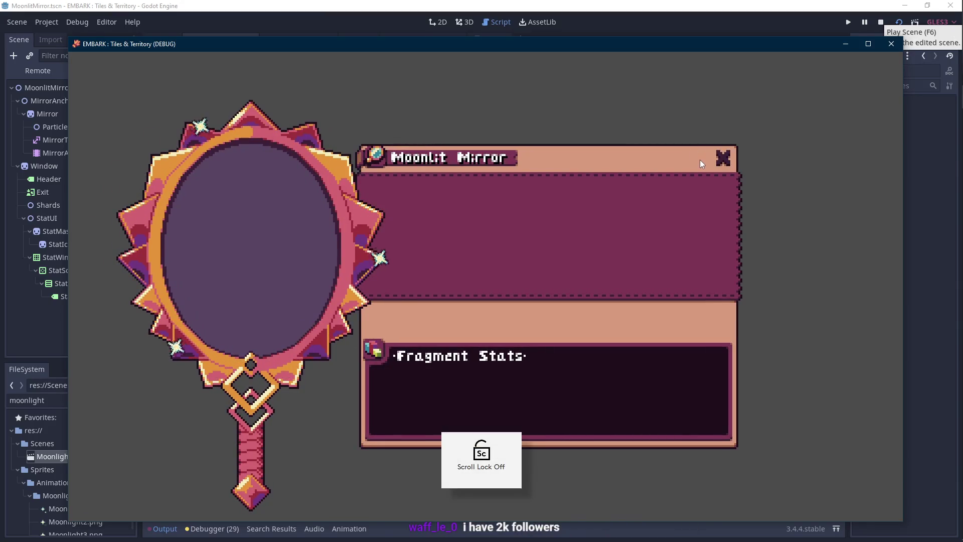
click(880, 22)
click(626, 225)
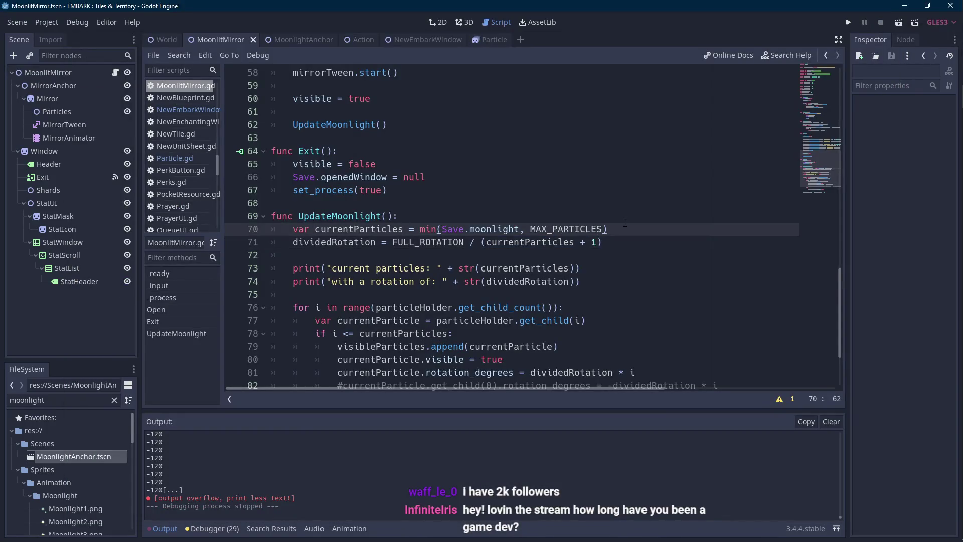
Review the visibility check on line 78 and the rotation on line 81, then rerun the scene.
scroll(626, 222, down, 3)
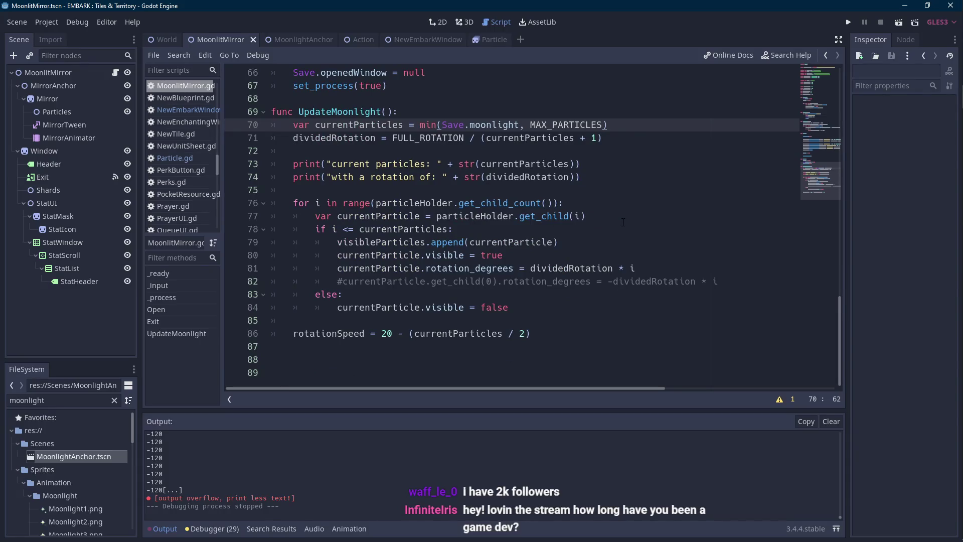
key(Scroll_Lock)
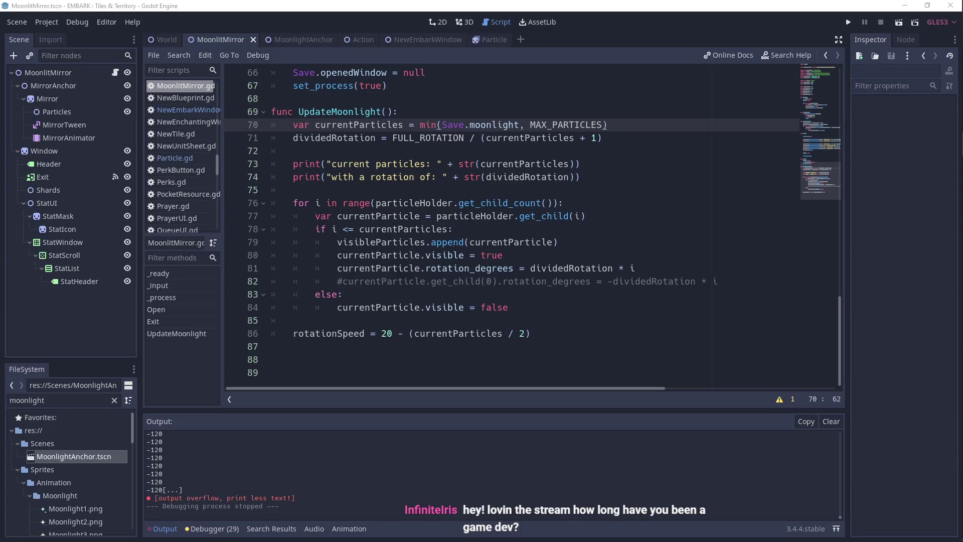
click(473, 228)
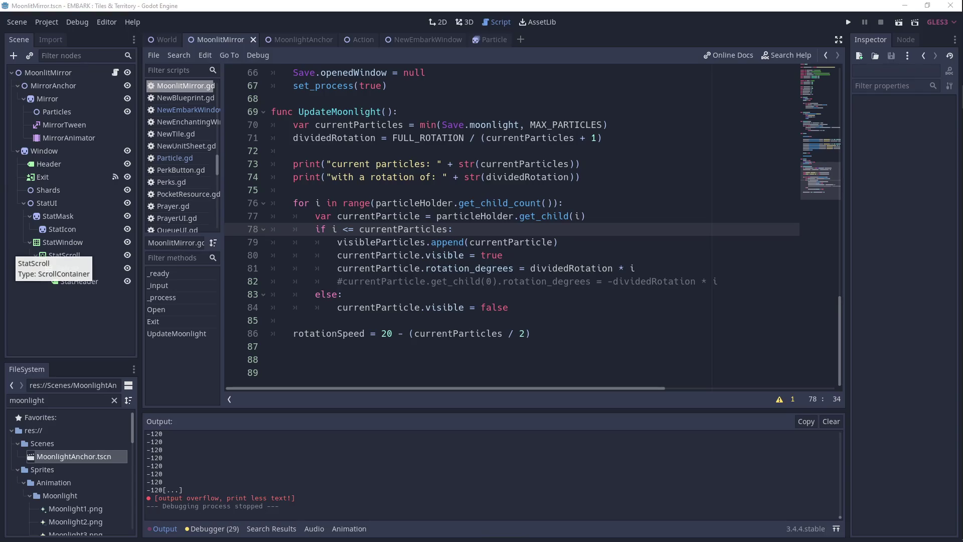
click(464, 267)
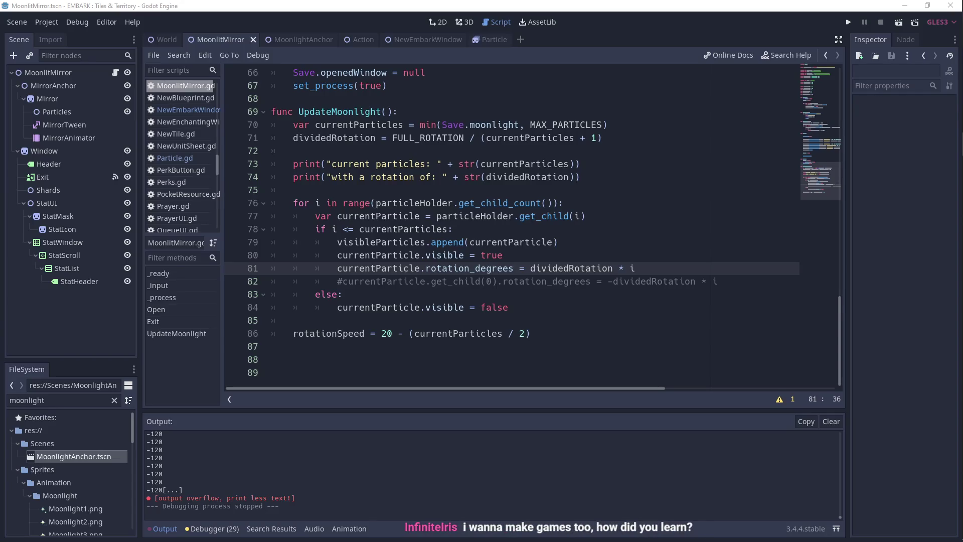
click(533, 229)
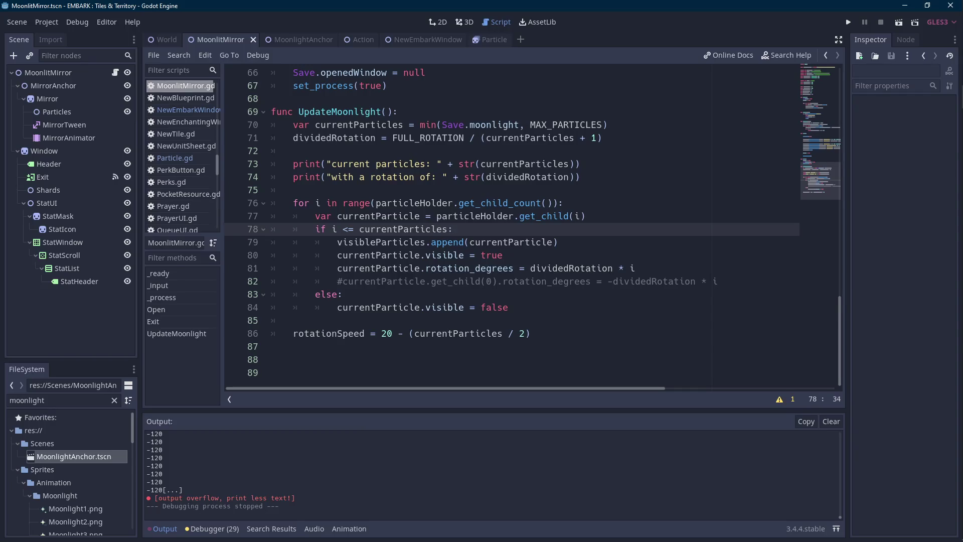
click(553, 268)
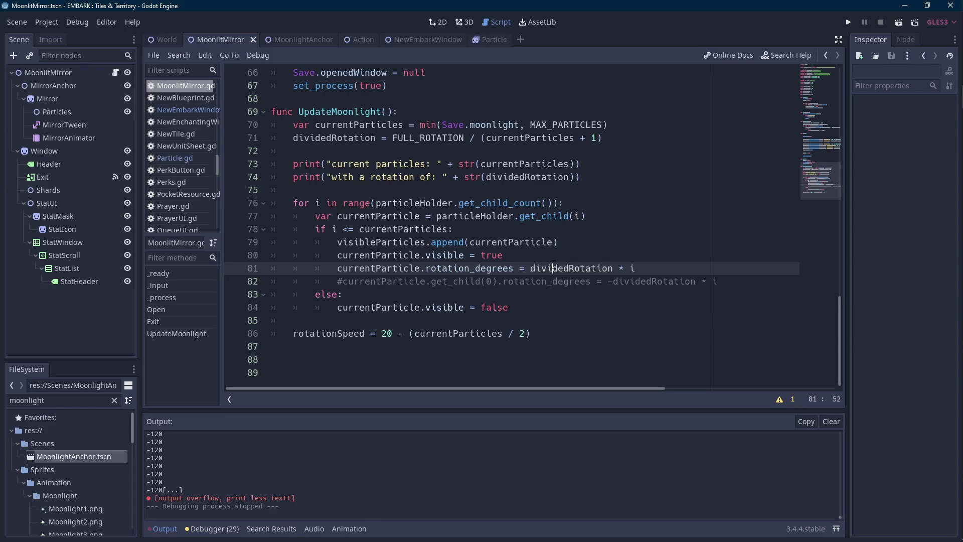
key(alt+Tab)
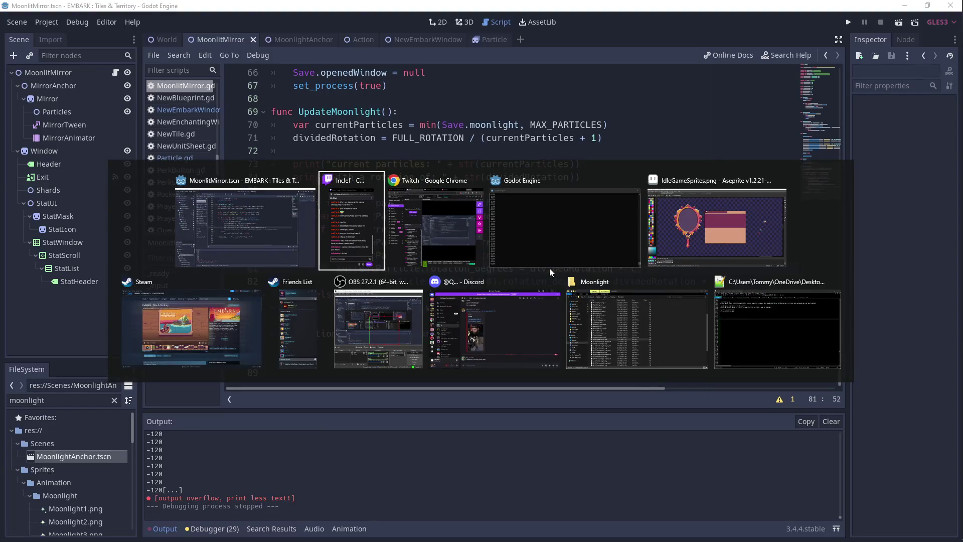
click(570, 246)
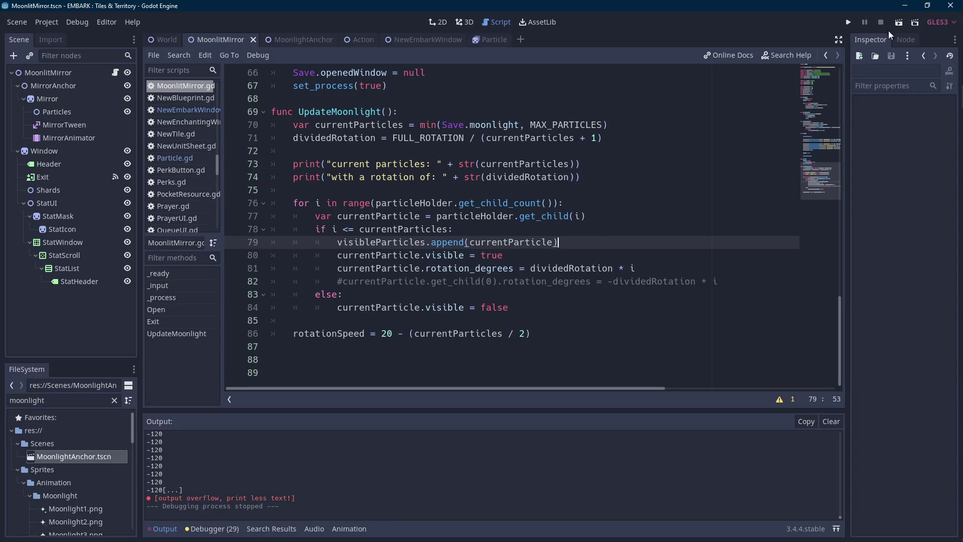
click(897, 24)
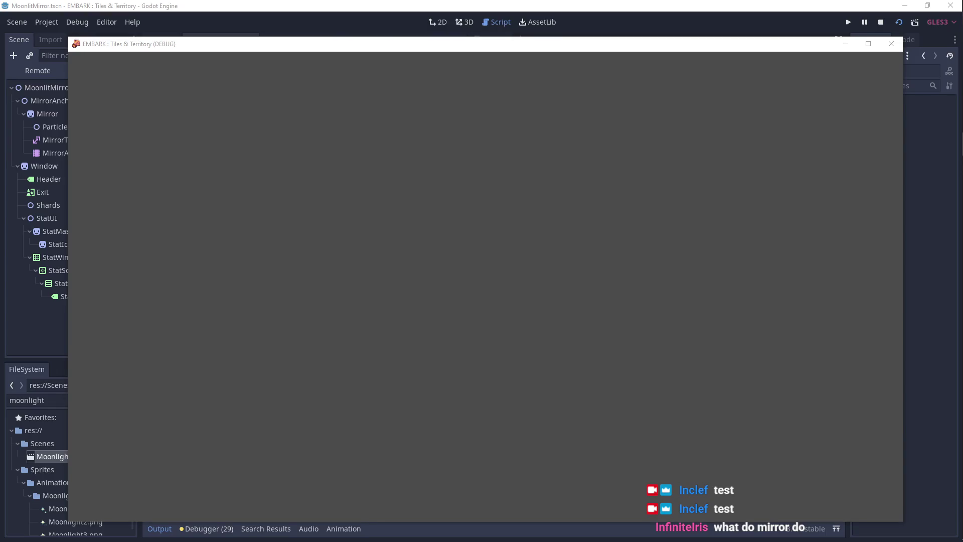
Stop the test run showing two opposite particles and scroll back up the script.
click(491, 249)
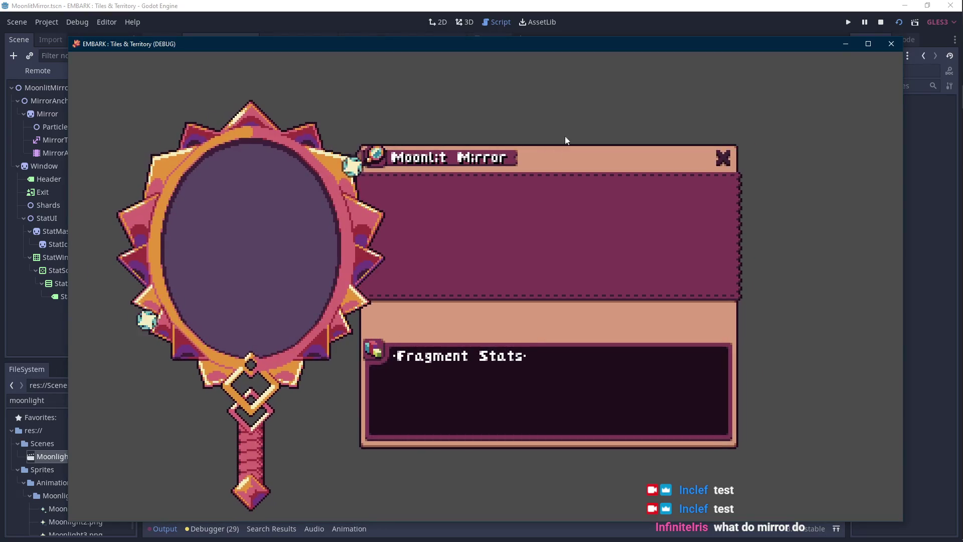
click(881, 23)
scroll(555, 252, up, 2)
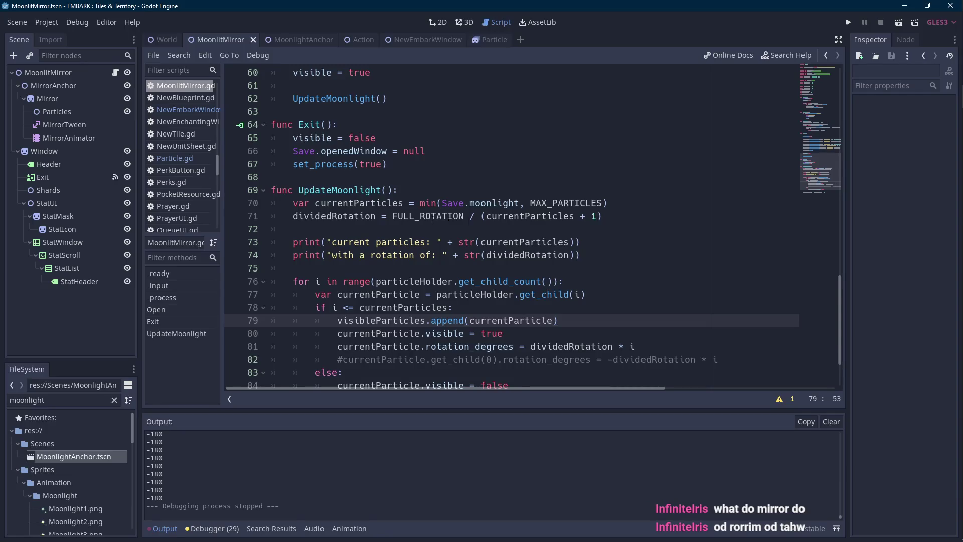
Change line 78's check to i < currentParticles, then save and rerun the scene.
double_click(375, 204)
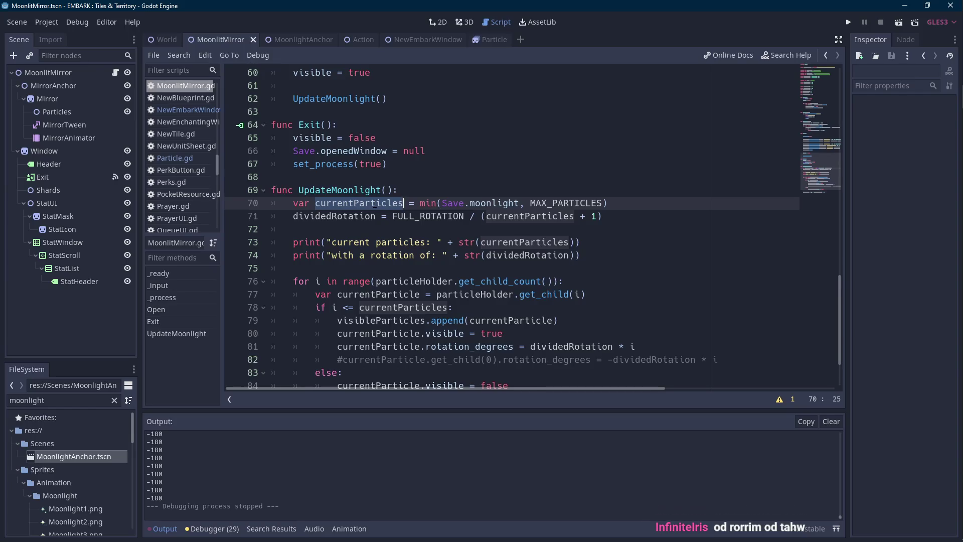
scroll(375, 203, down, 2)
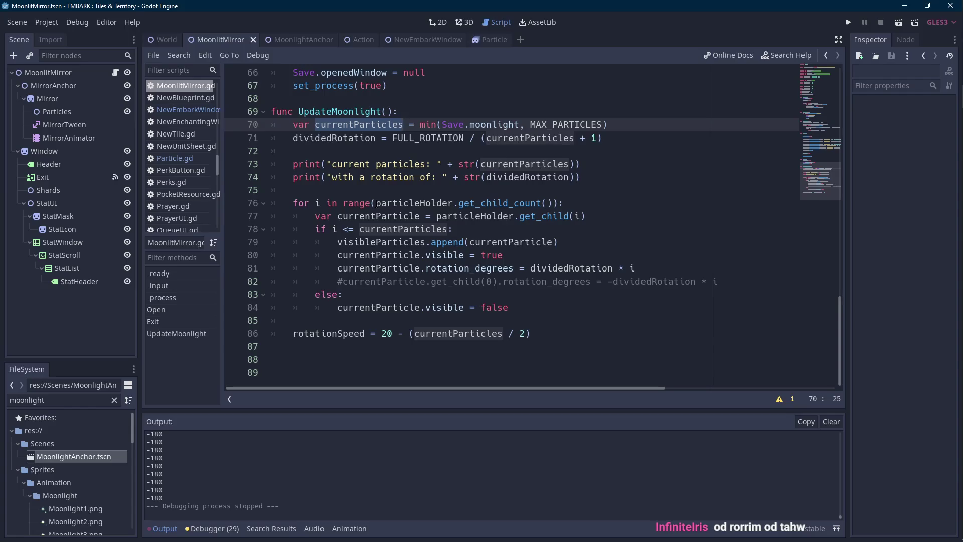
click(353, 232)
key(BackSpace)
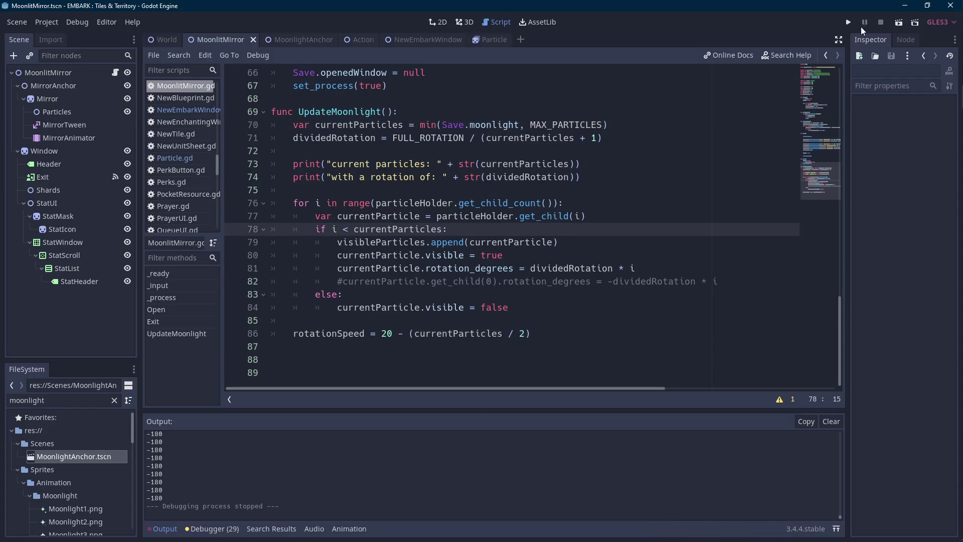
key(ctrl+s)
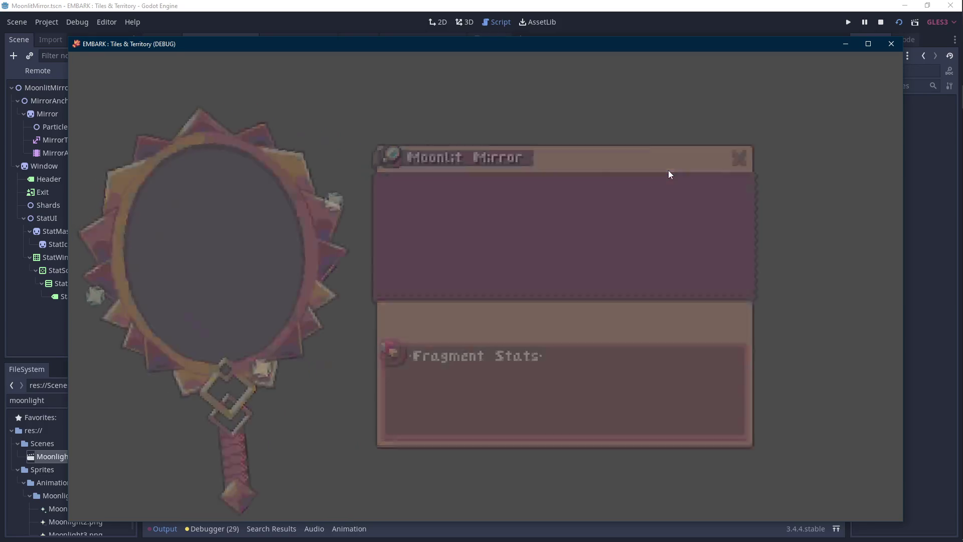
Stop the running game and return to the script.
click(892, 44)
click(605, 216)
scroll(605, 213, up, 2)
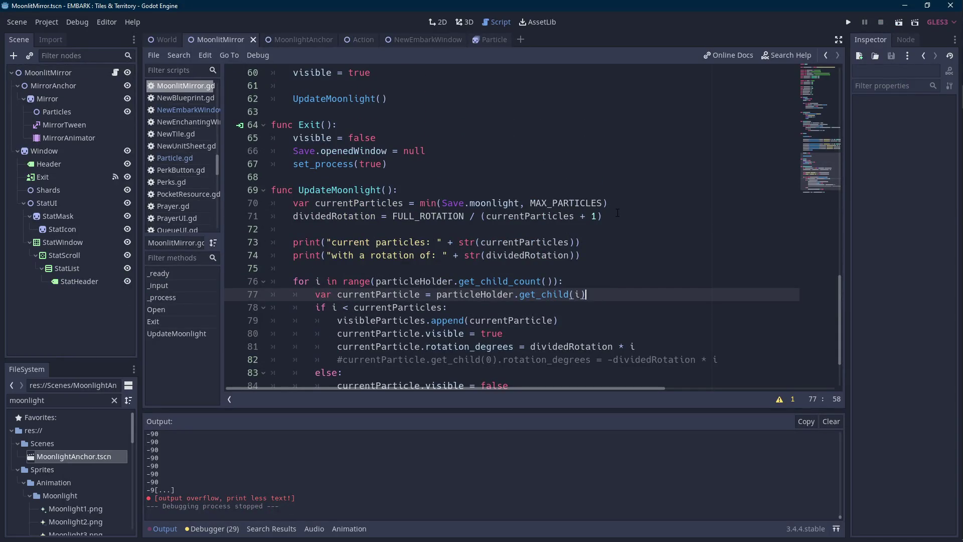
Remove '(' and ' + 1)' from line 71's divisor, rerun the scene, then switch to Aseprite.
click(618, 213)
key(BackSpace)
key(BackSpace)
key(BackSpace)
click(483, 216)
key(BackSpace)
click(899, 22)
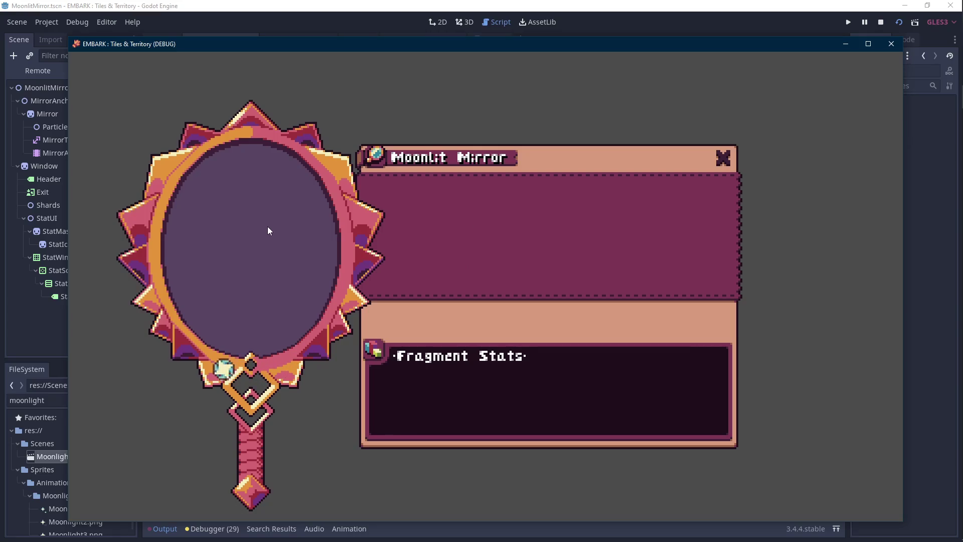
click(958, 190)
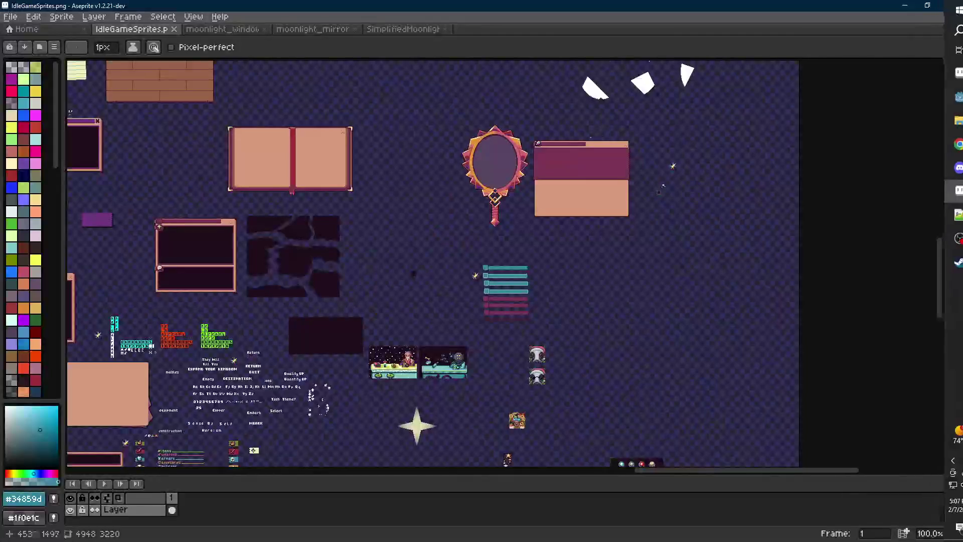
Marquee a white shard, move it inside the mirror and nudge it up-left.
scroll(531, 198, up, 1)
key(m)
drag(452, 212, 534, 295)
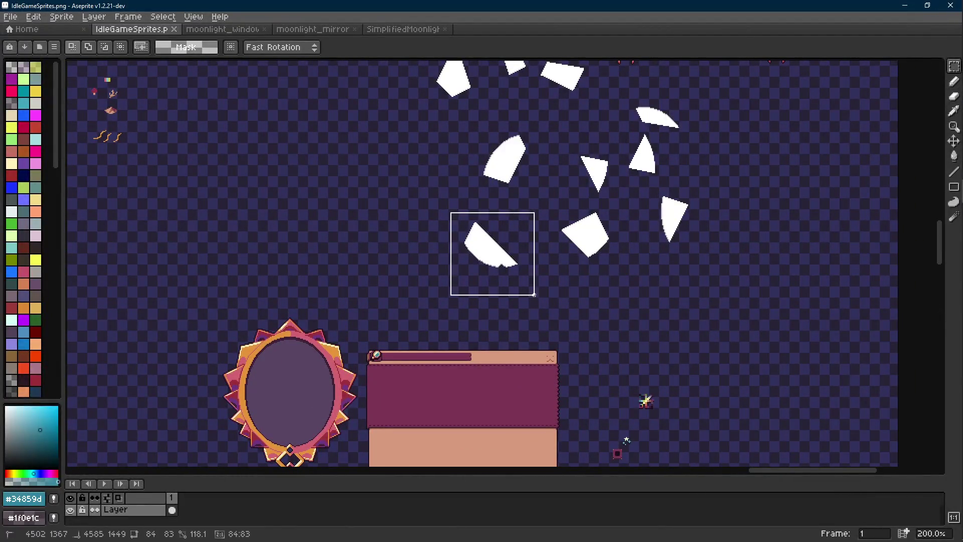
scroll(577, 231, down, 3)
scroll(624, 172, up, 1)
mouse_move(623, 172)
mouse_down()
mouse_move(319, 365)
mouse_move(296, 387)
mouse_move(345, 386)
mouse_move(318, 408)
mouse_up()
scroll(301, 381, up, 4)
scroll(361, 366, down, 5)
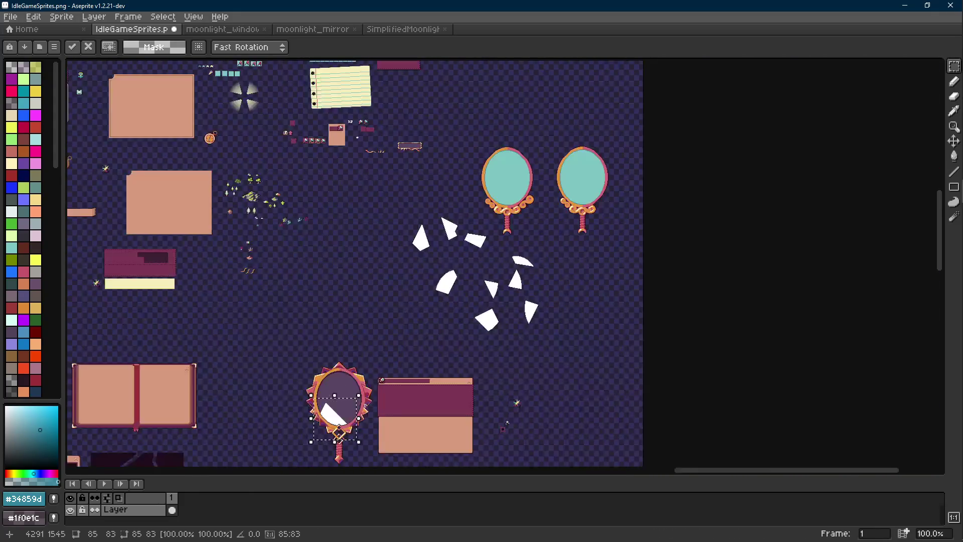
scroll(365, 406, up, 2)
mouse_move(557, 286)
mouse_down()
mouse_move(637, 182)
mouse_move(701, 162)
mouse_up()
scroll(479, 175, down, 1)
drag(430, 129, 494, 203)
drag(461, 167, 239, 384)
scroll(240, 384, up, 4)
scroll(399, 325, up, 1)
drag(399, 325, 337, 271)
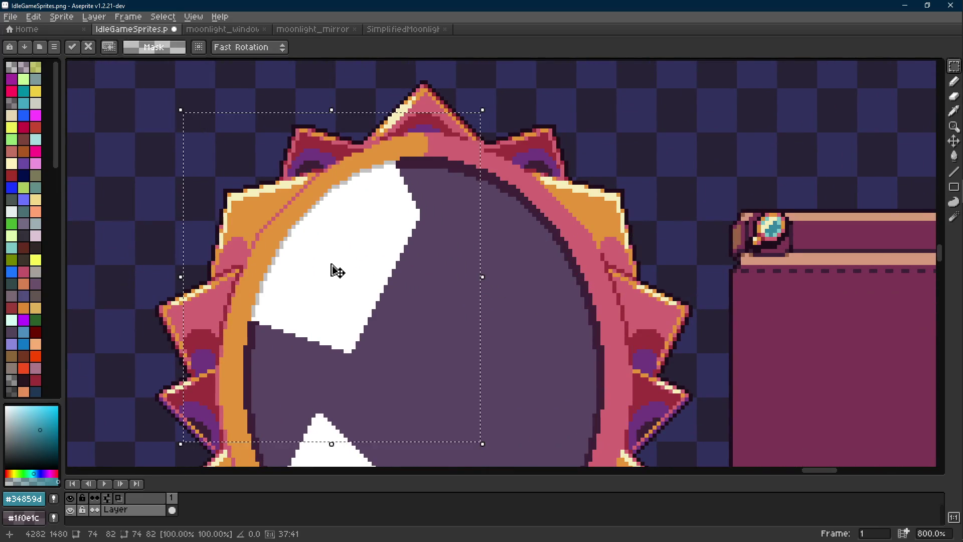
scroll(337, 271, down, 4)
Try moving two more white shards toward the mirror, undoing each move.
drag(747, 88, 630, 183)
drag(641, 125, 745, 215)
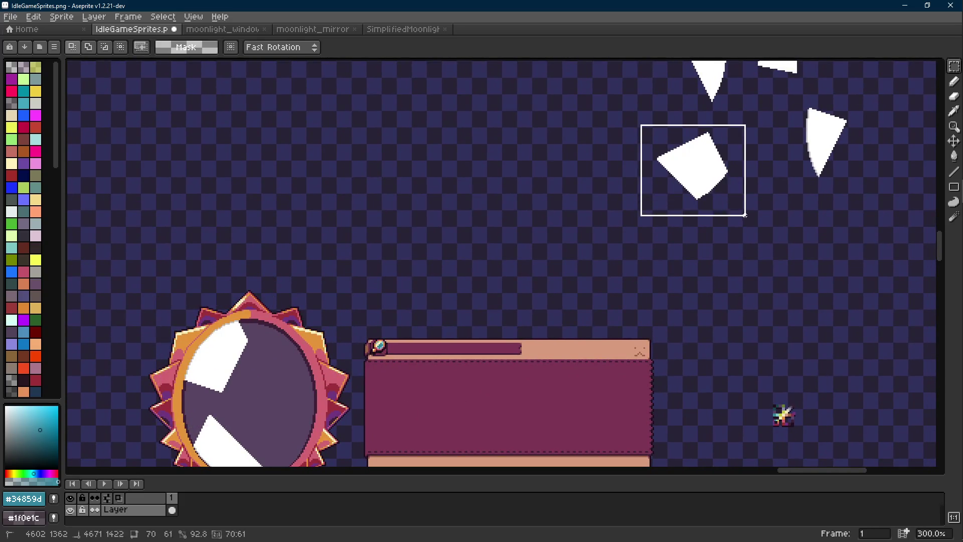
mouse_move(652, 213)
mouse_down()
mouse_move(570, 243)
mouse_move(301, 387)
mouse_up()
scroll(301, 387, up, 1)
scroll(302, 387, down, 1)
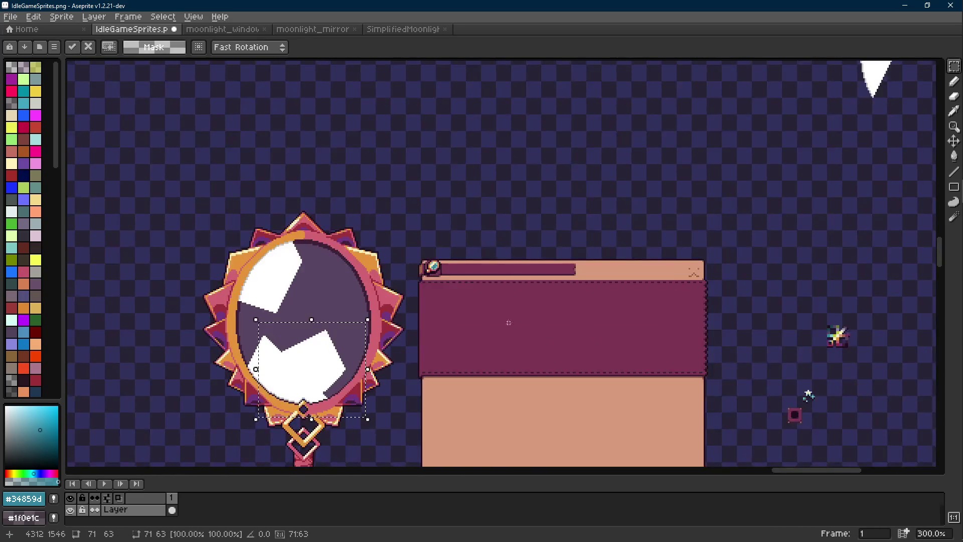
key(ctrl+z)
mouse_move(748, 121)
mouse_down()
mouse_move(693, 204)
mouse_move(669, 218)
mouse_up()
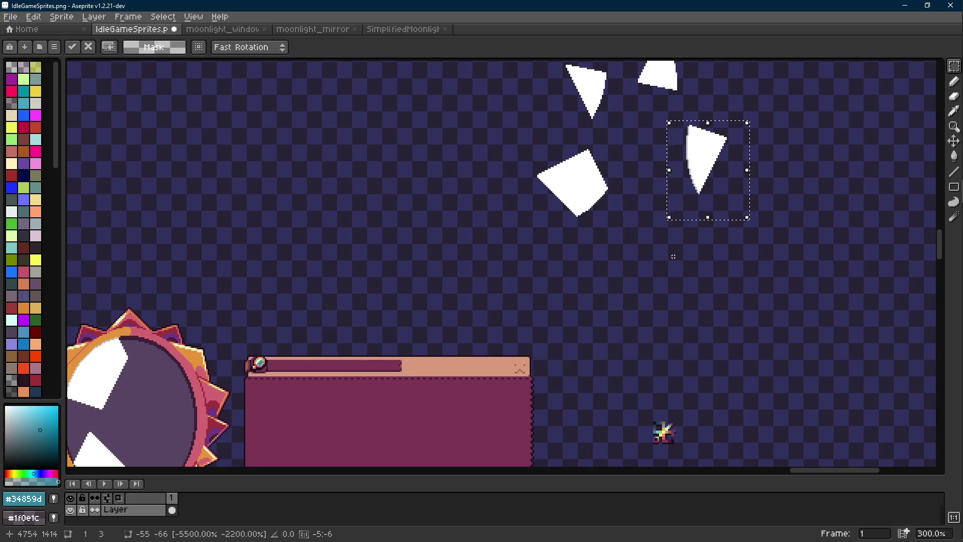
mouse_move(708, 193)
mouse_down()
mouse_move(334, 333)
mouse_move(663, 155)
mouse_move(430, 247)
mouse_move(522, 258)
mouse_move(482, 286)
mouse_move(429, 285)
mouse_move(536, 286)
mouse_move(548, 226)
mouse_move(482, 273)
mouse_up()
scroll(403, 269, up, 2)
key(ctrl+z)
key(ctrl+z)
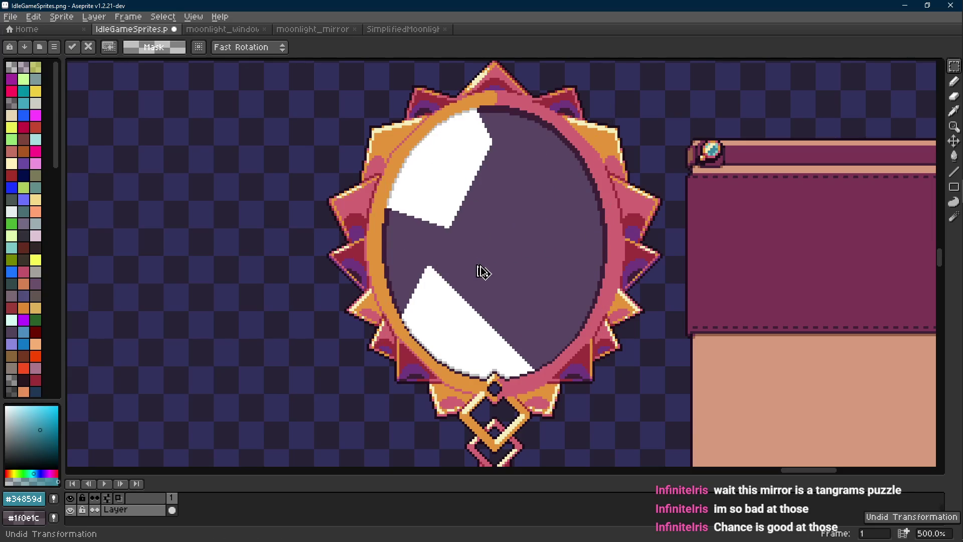
scroll(496, 270, down, 3)
scroll(496, 270, right, 5)
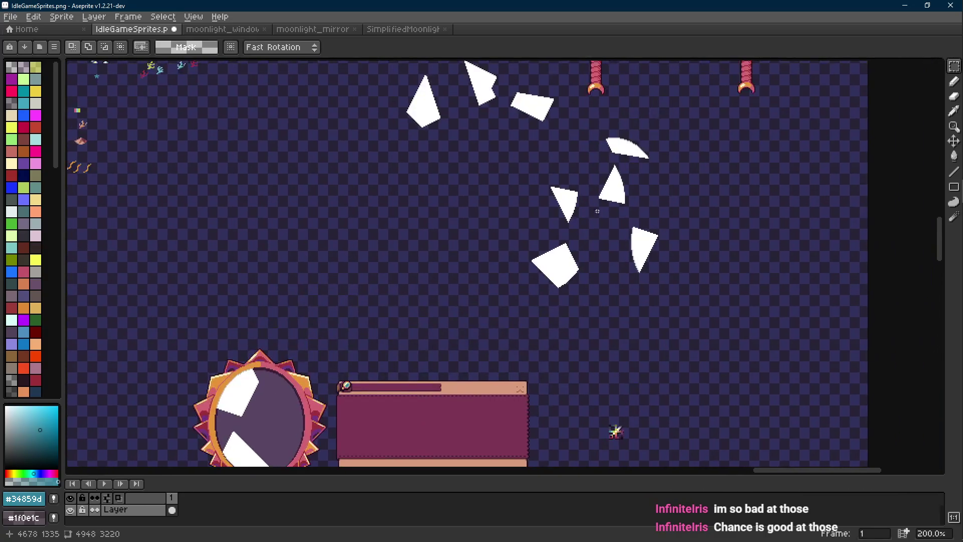
Move a white shard beside the mirror, then cancel the move and clear the selection.
mouse_move(388, 95)
mouse_down()
mouse_move(443, 189)
mouse_move(437, 182)
mouse_move(368, 249)
mouse_up()
scroll(368, 249, down, 5)
scroll(437, 177, up, 5)
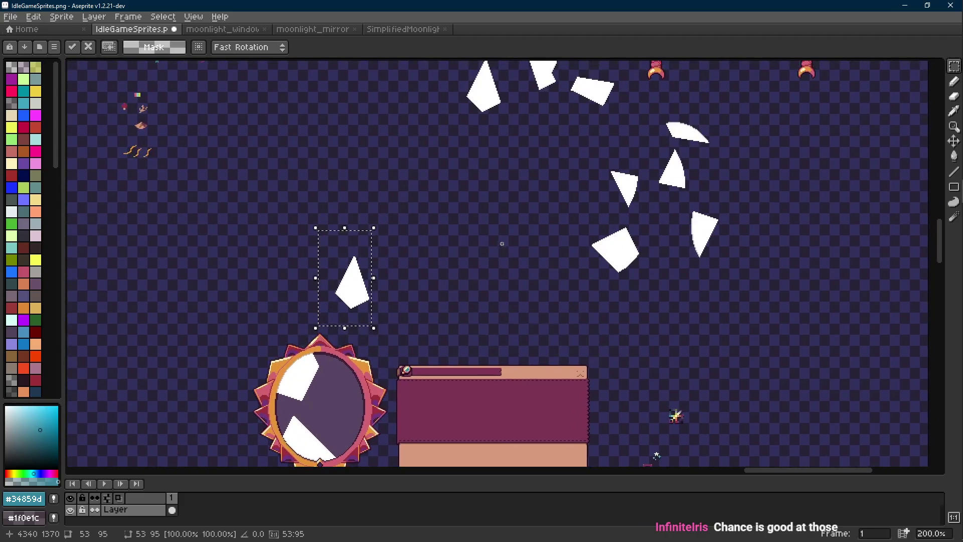
drag(371, 295, 412, 242)
scroll(412, 241, up, 3)
key(Escape)
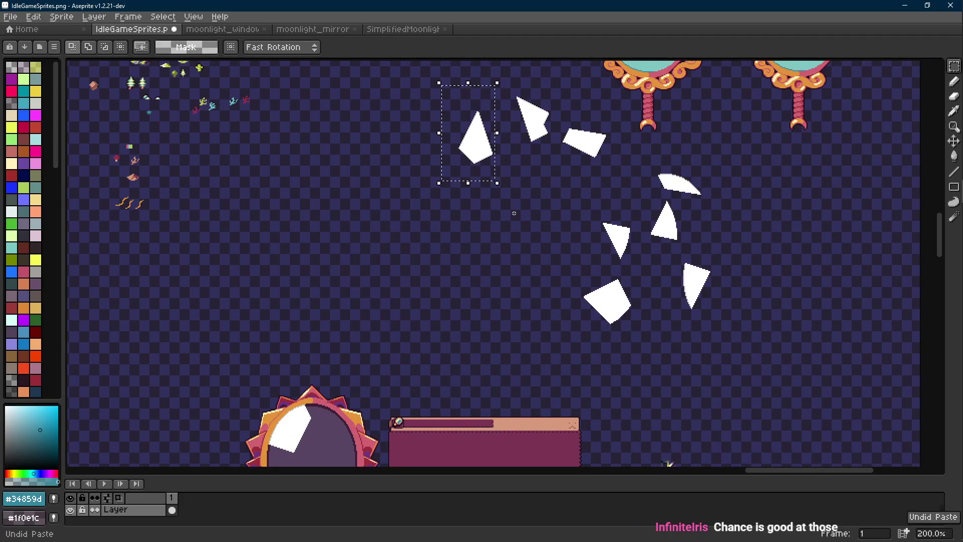
key(ctrl+d)
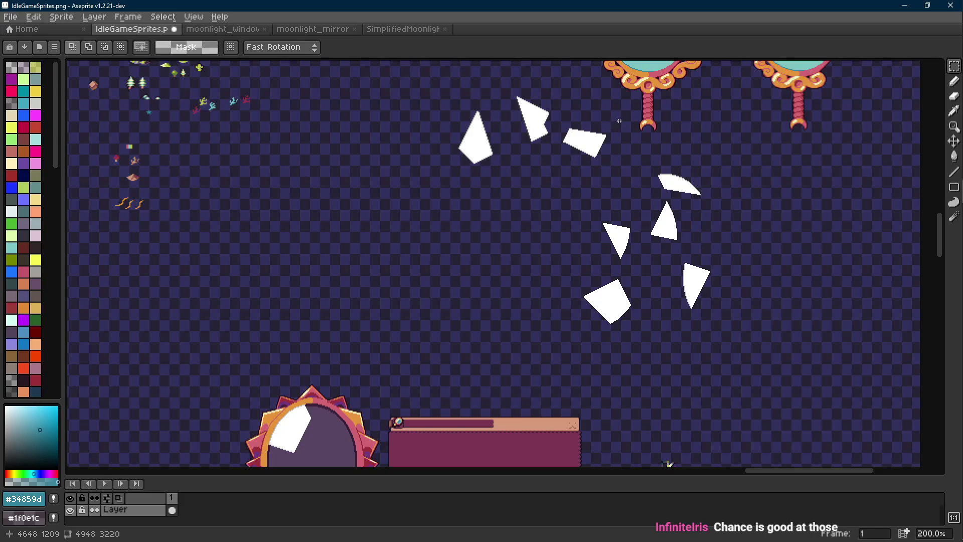
scroll(611, 251, down, 1)
Select the lower shard groups, then undo back to the last saved state.
drag(743, 150, 598, 308)
scroll(598, 308, up, 5)
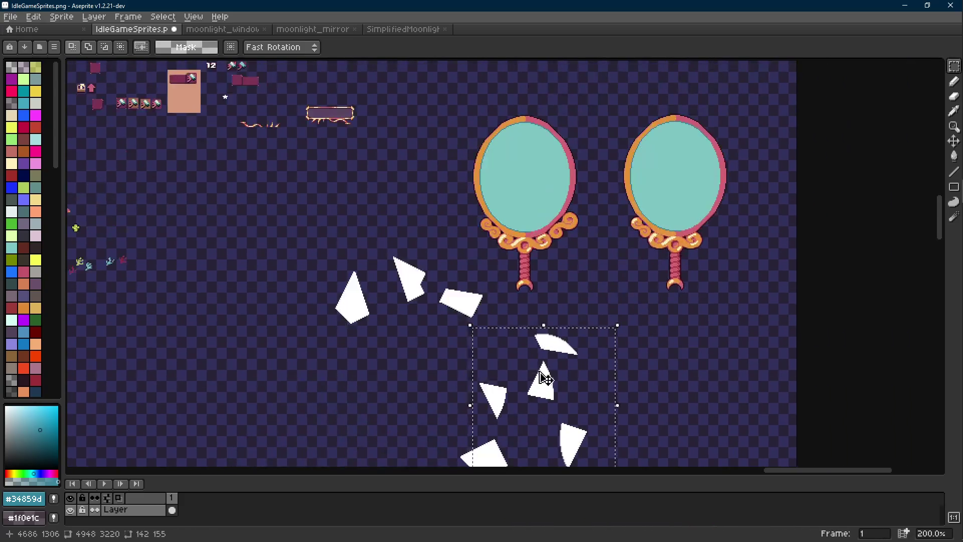
scroll(555, 318, down, 3)
drag(602, 189, 481, 316)
scroll(481, 316, up, 1)
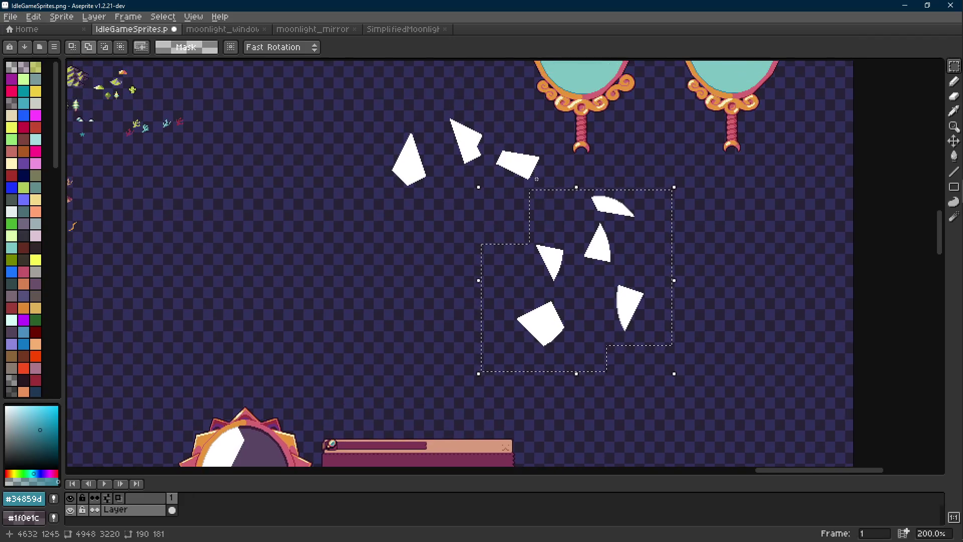
key(ctrl+z)
key(ctrl+z)
key(ctrl+z)
key(ctrl+z)
key(ctrl+z)
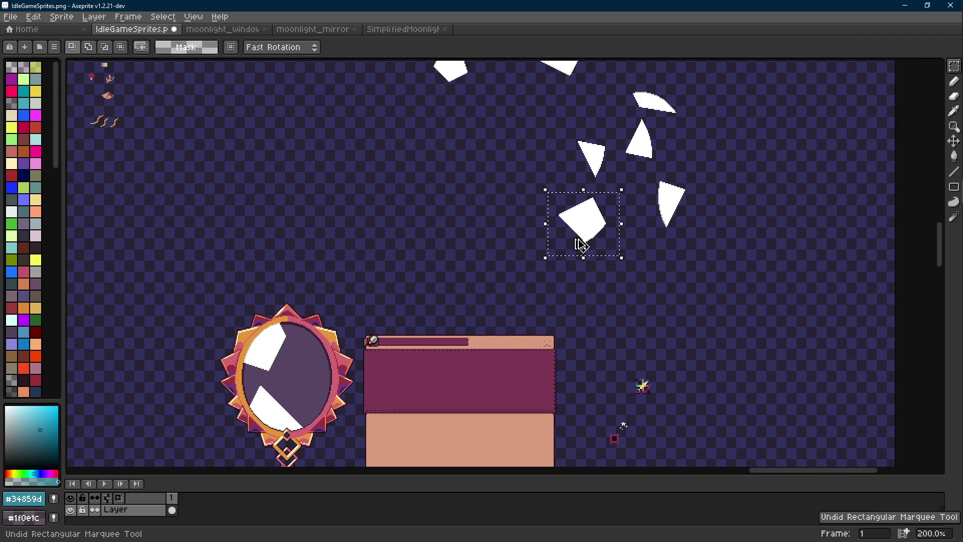
key(ctrl+z)
key(ctrl+z)
scroll(688, 153, up, 3)
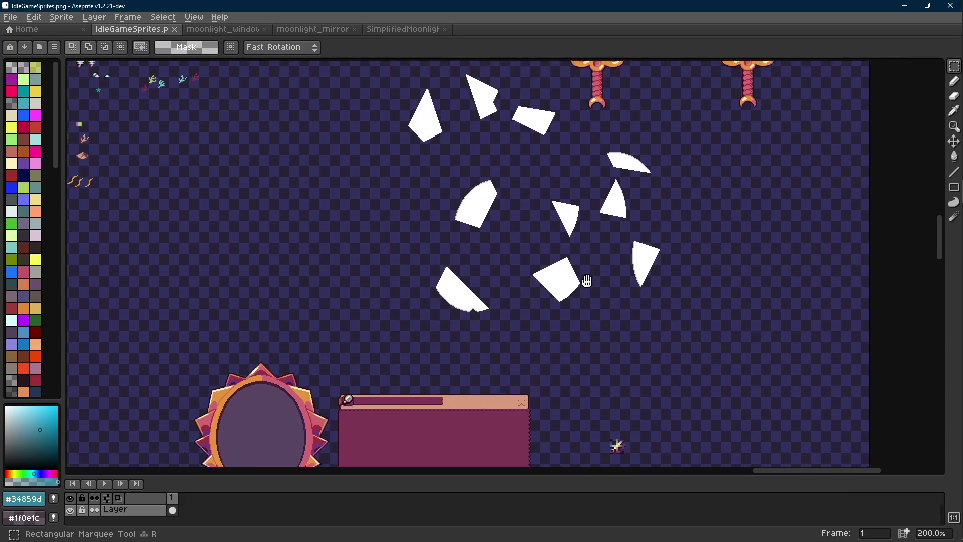
Select the lower, neighbouring and top shards and drag them into one ring-shaped cluster.
drag(688, 153, 394, 323)
shift+drag(534, 337, 342, 252)
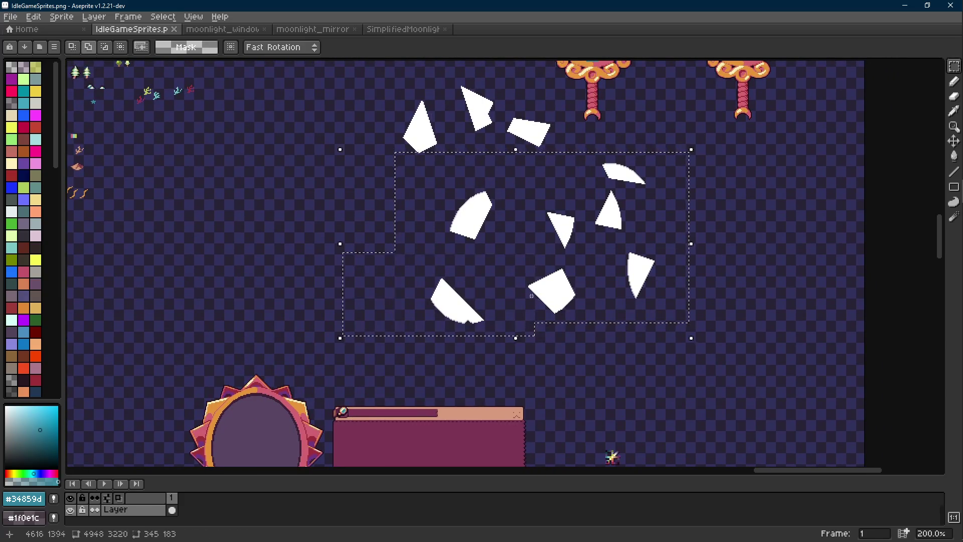
shift+drag(560, 84, 388, 201)
drag(500, 252, 424, 282)
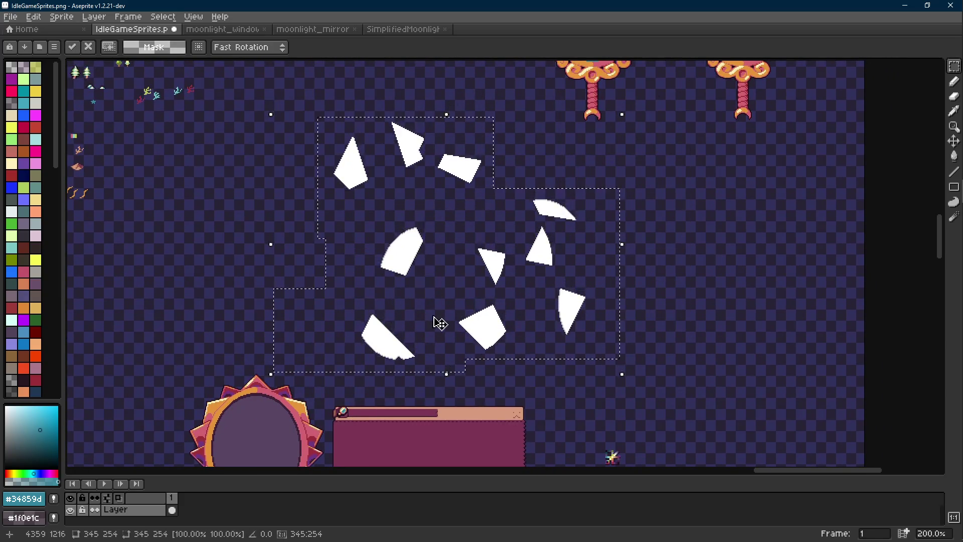
key(Return)
Save the sprite sheet IdleGameSprites.png.
key(ctrl+s)
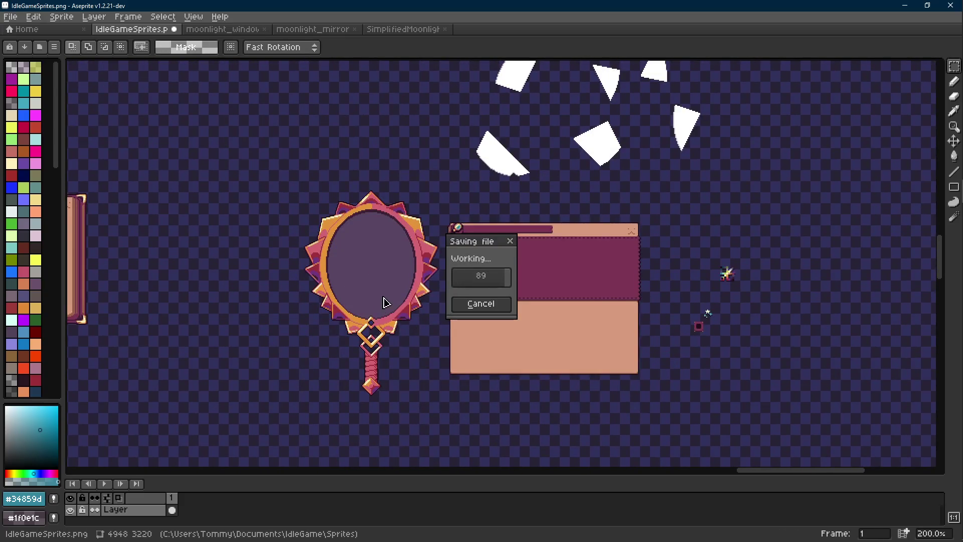
scroll(383, 292, up, 1)
scroll(383, 292, up, 1)
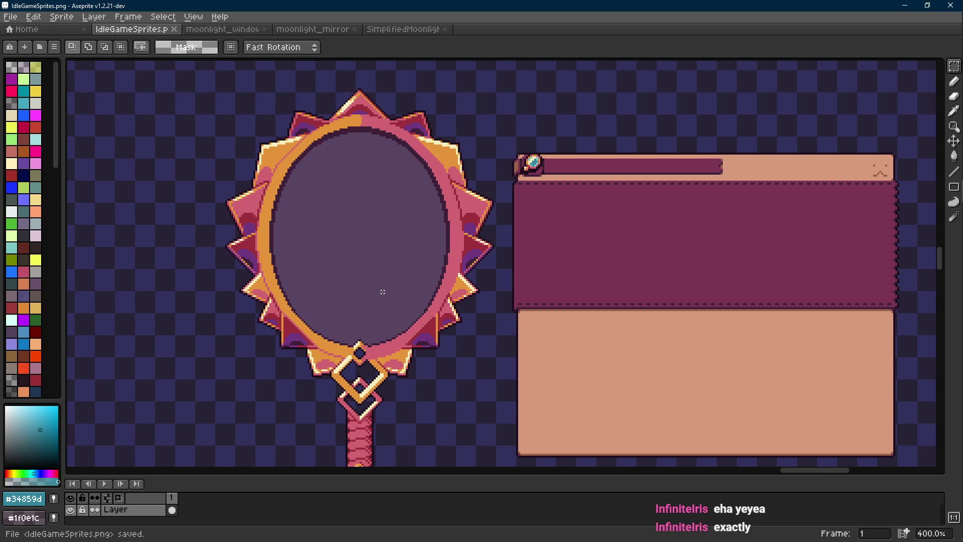
Marquee the half-moon shard, drop it into the mirror's oval and lower it to the bottom-left edge.
scroll(383, 292, down, 5)
scroll(547, 255, up, 4)
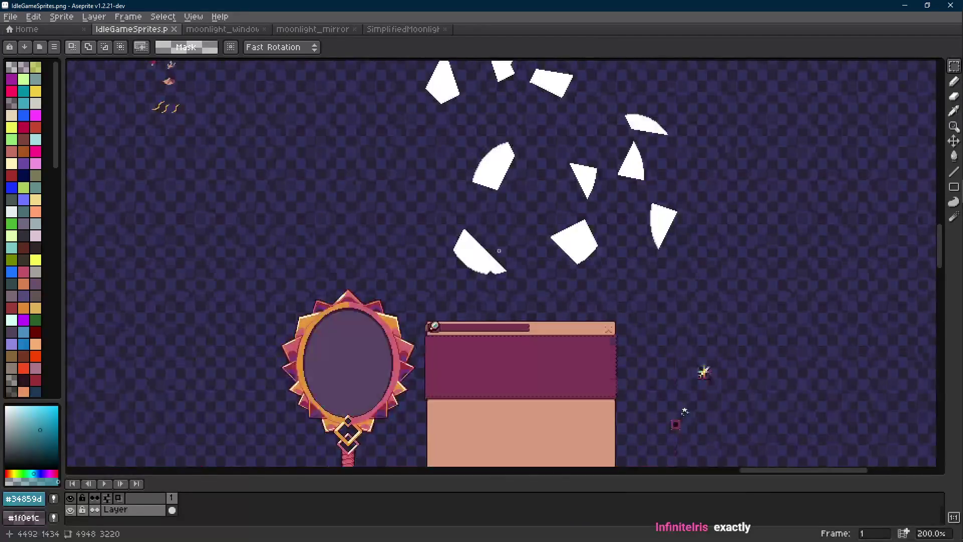
scroll(548, 255, down, 1)
scroll(518, 267, up, 1)
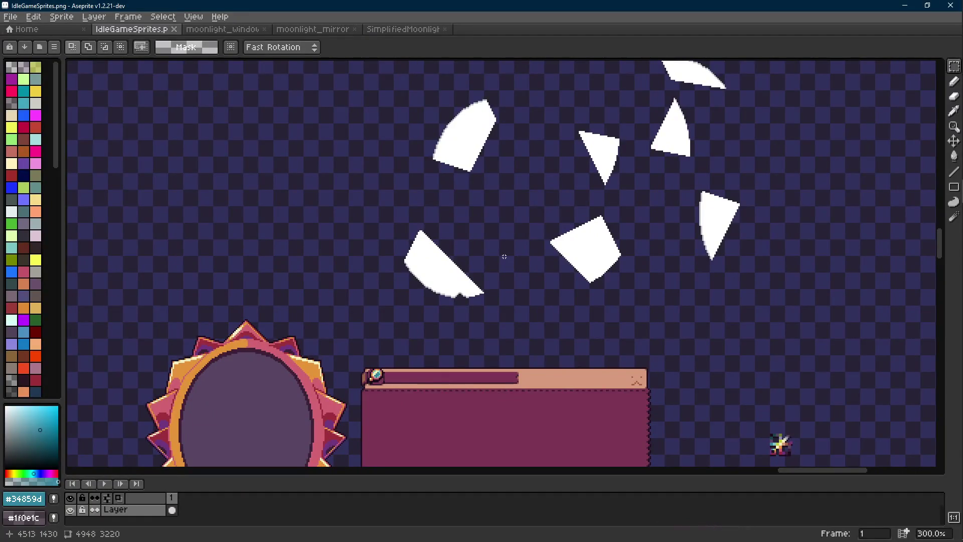
drag(500, 259, 511, 172)
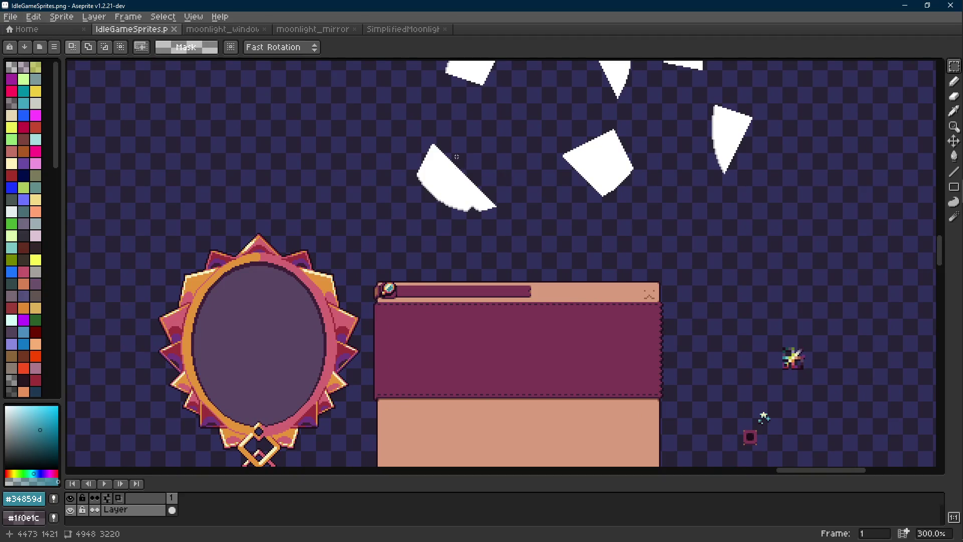
mouse_move(400, 129)
mouse_down()
mouse_move(515, 233)
mouse_move(532, 174)
mouse_move(316, 330)
mouse_move(307, 372)
mouse_up()
scroll(307, 372, up, 4)
scroll(414, 266, up, 2)
drag(414, 266, 405, 319)
scroll(404, 321, down, 4)
scroll(404, 321, down, 1)
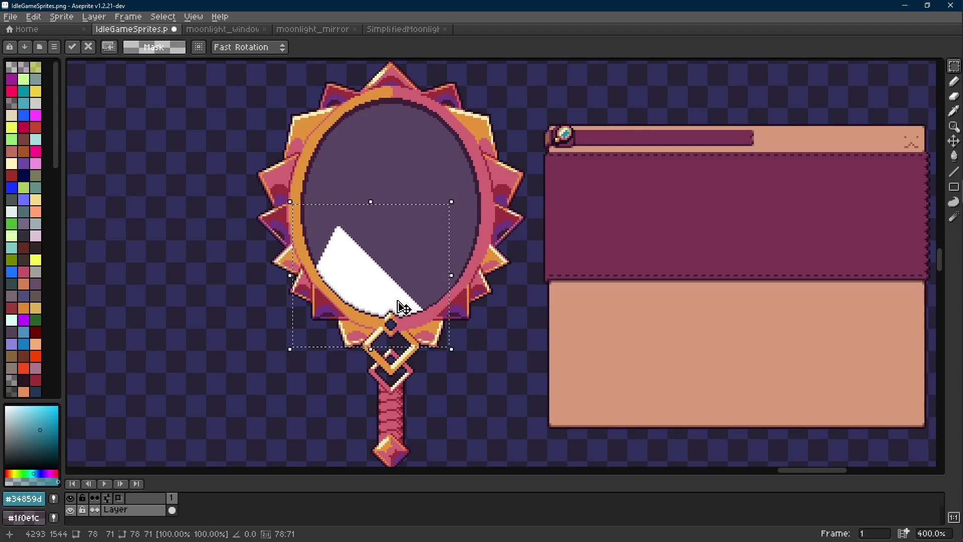
Pick a brighter translucent teal and paint it over the mirror's white glare.
key(i)
click(24, 80)
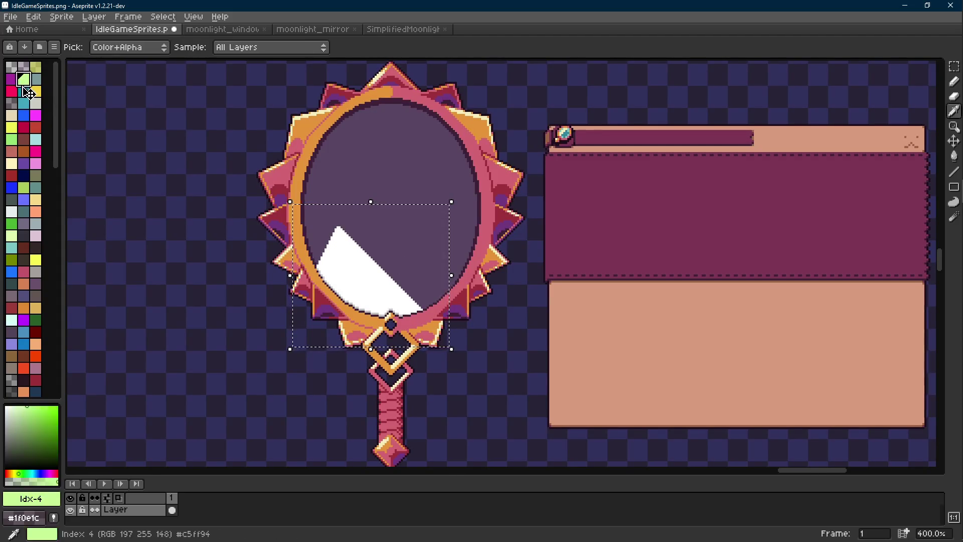
click(23, 91)
drag(42, 428, 41, 406)
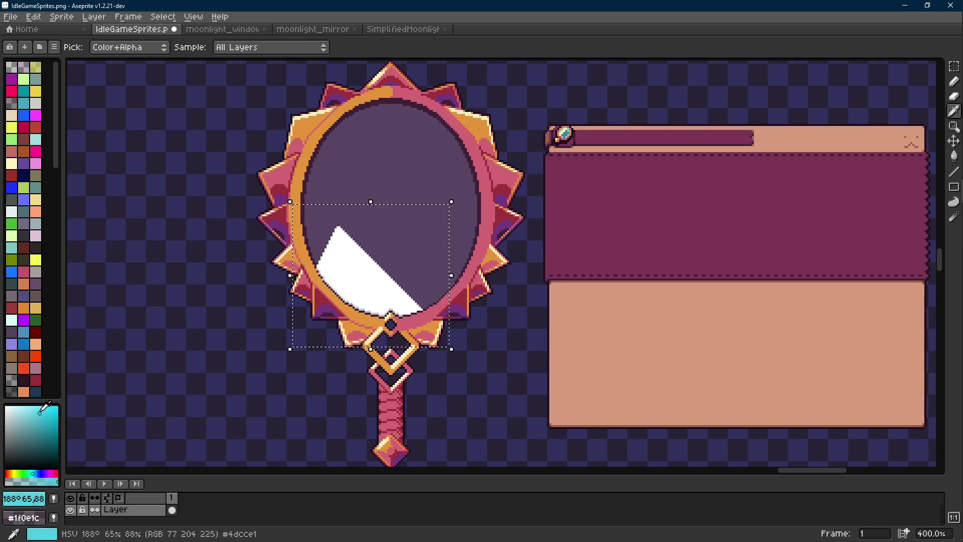
click(30, 481)
key(b)
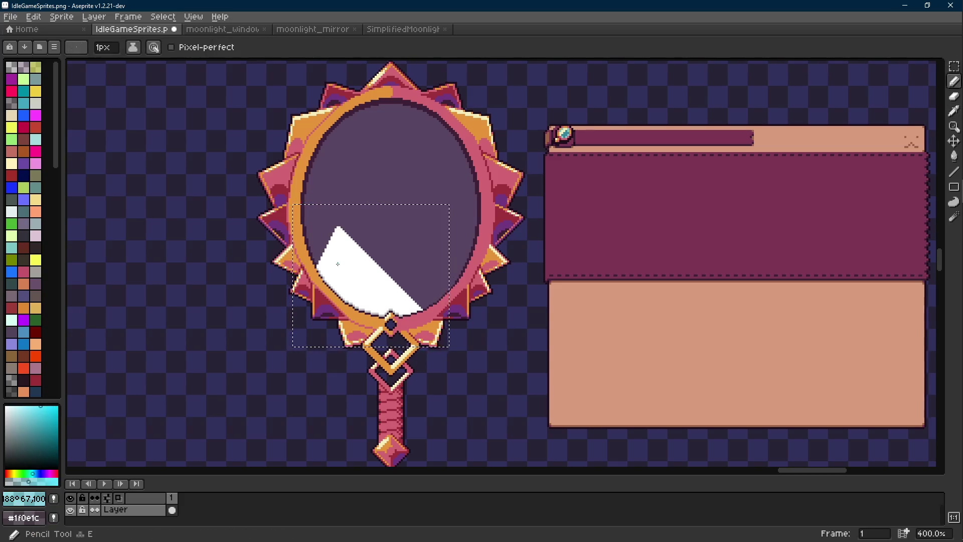
mouse_move(334, 258)
mouse_down()
mouse_move(417, 266)
mouse_move(360, 309)
mouse_up()
Undo the teal strokes and the half-moon shard move, then clear the selection.
scroll(360, 310, down, 4)
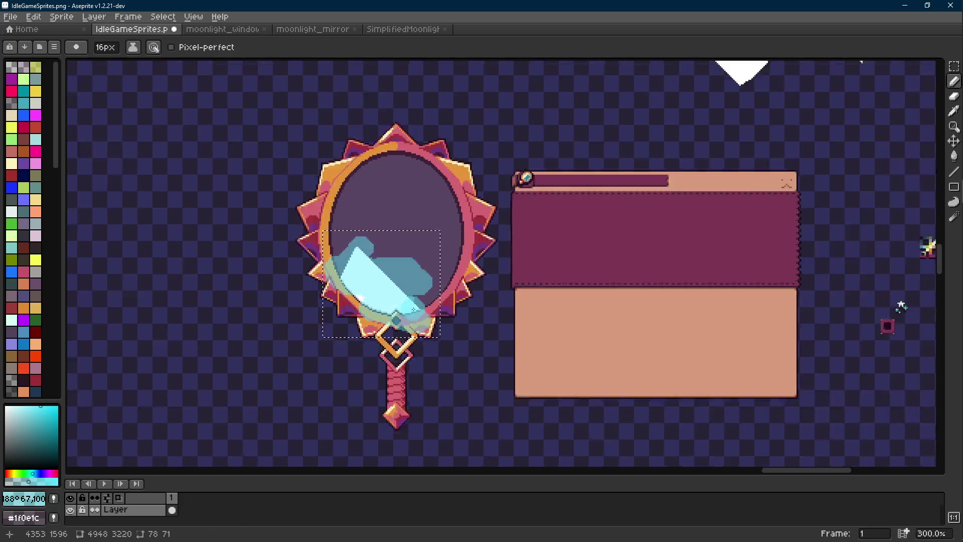
key(v)
key(ctrl+z)
key(ctrl+z)
key(ctrl+z)
key(ctrl+d)
key(e)
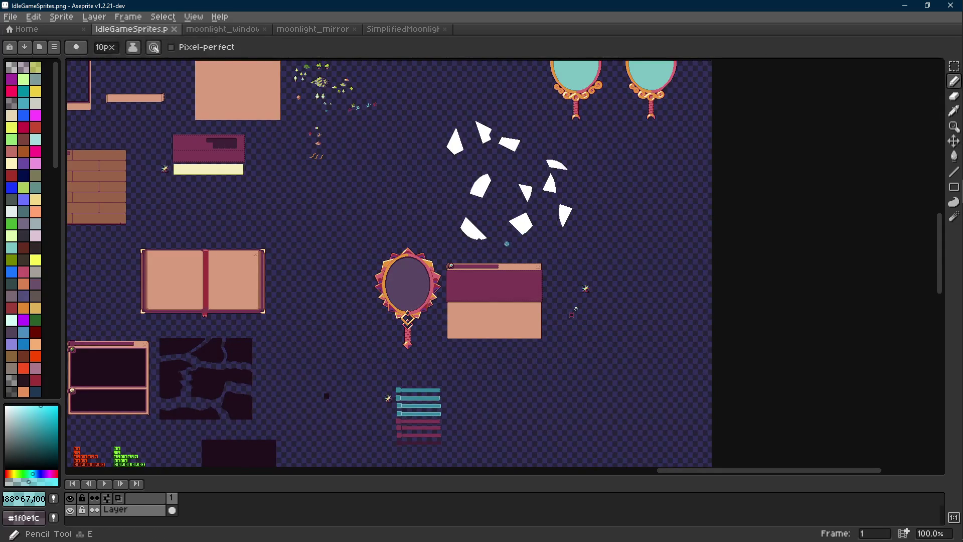
scroll(582, 296, up, 9)
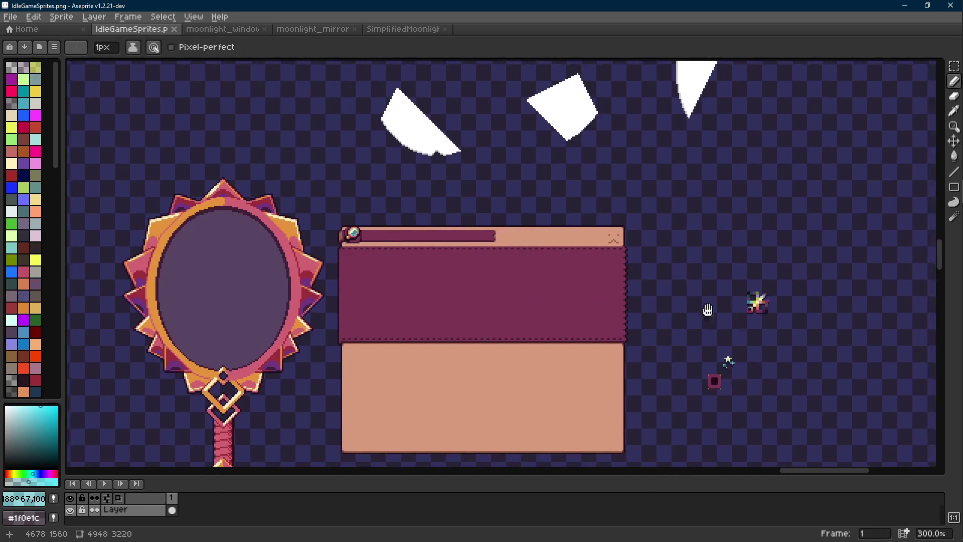
Sample pale yellow from the sparkle sprite, save the sheet and minimize Aseprite.
key(i)
click(685, 275)
key(b)
scroll(685, 276, down, 7)
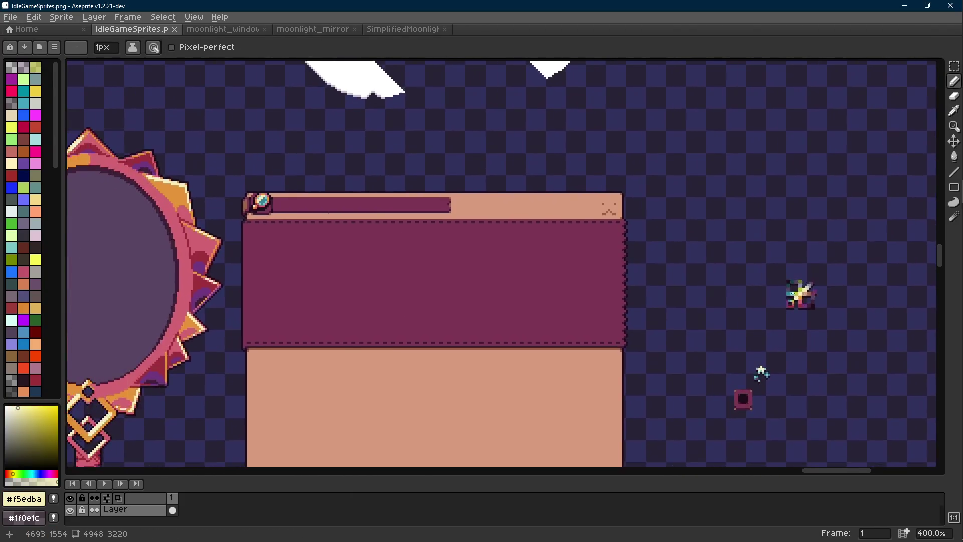
key(ctrl+s)
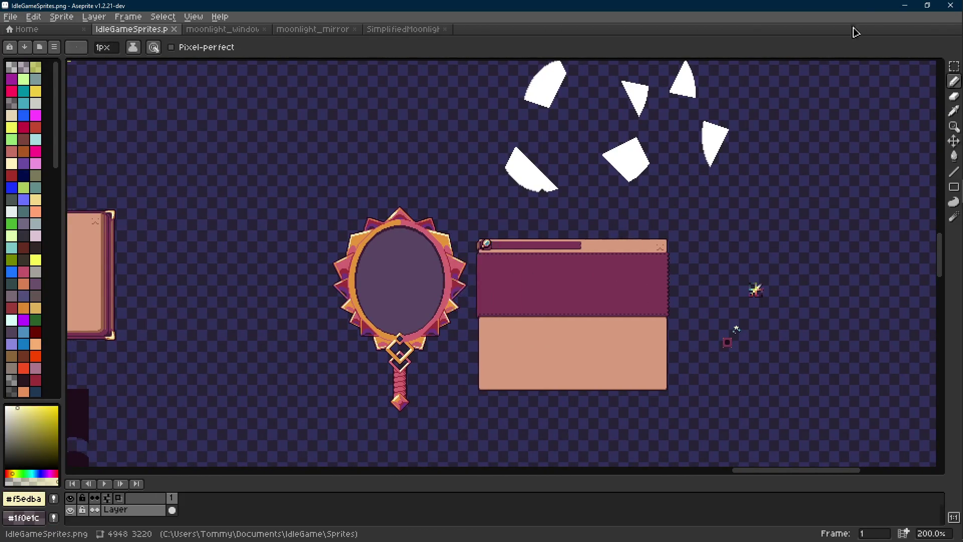
click(902, 5)
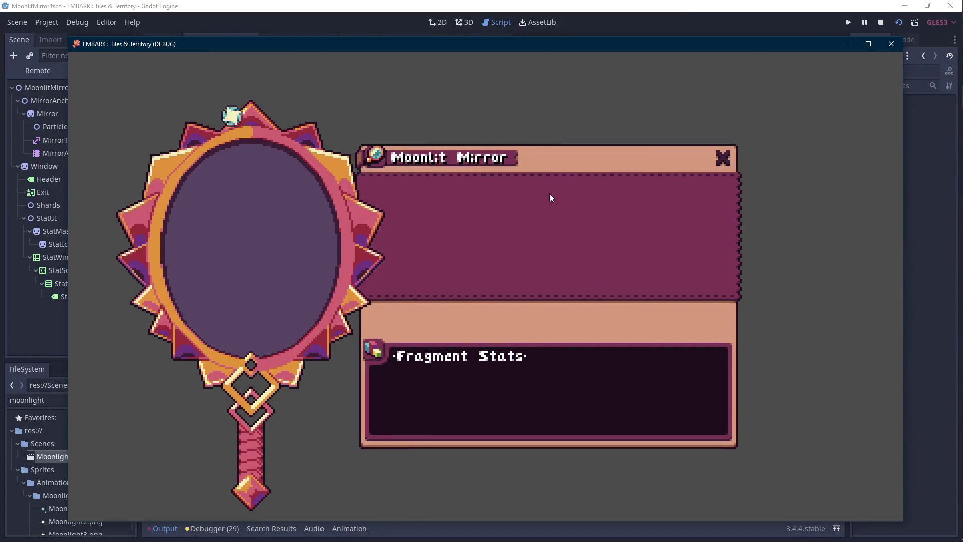
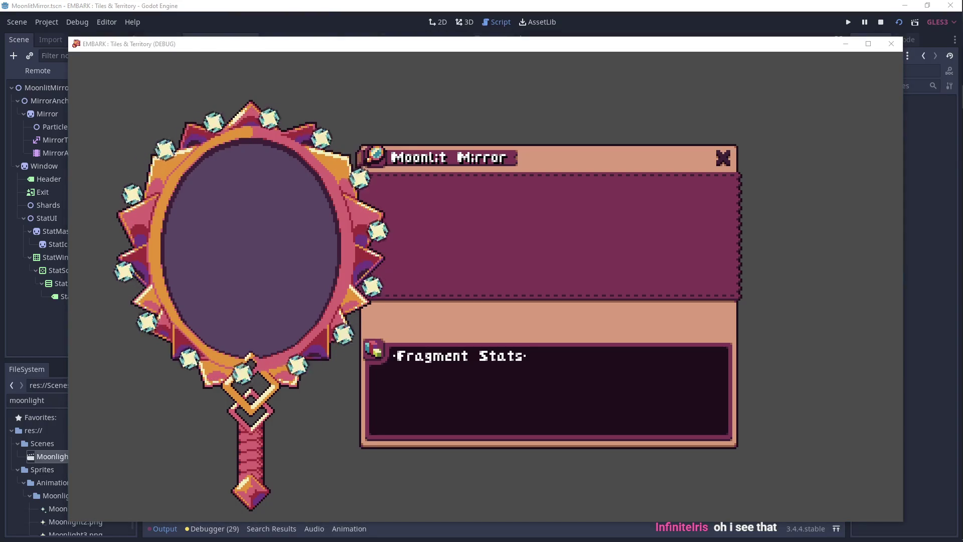
Stop the running game with F8 and scroll back up to lines 30–54 of the script.
key(F8)
scroll(469, 297, up, 10)
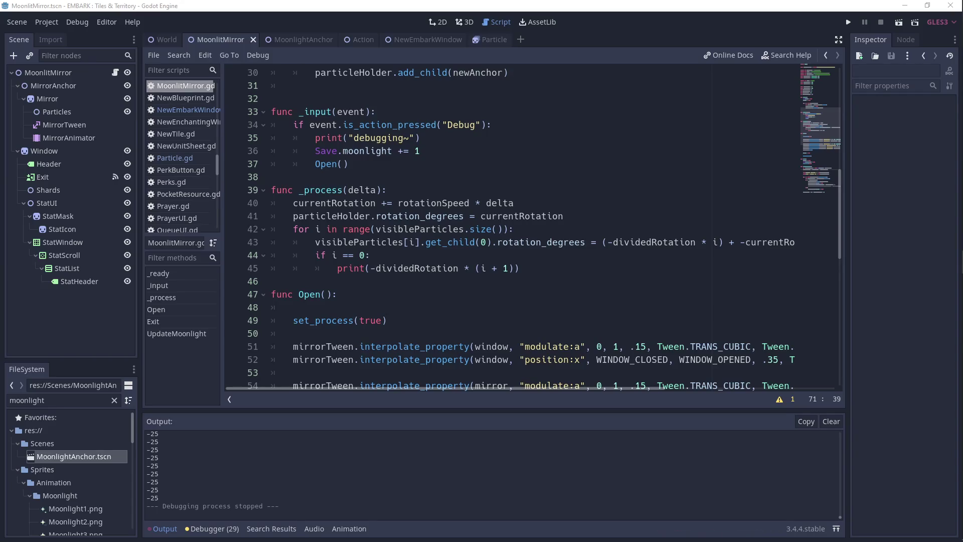
Comment out the 'if i == 0:' and print lines in _process, then run the scene.
click(428, 176)
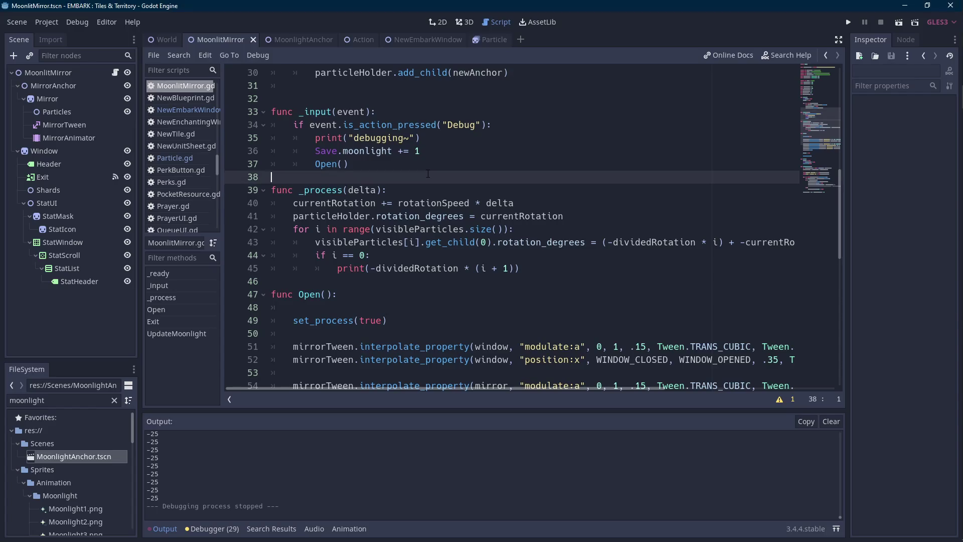
click(316, 270)
text(#)
click(316, 255)
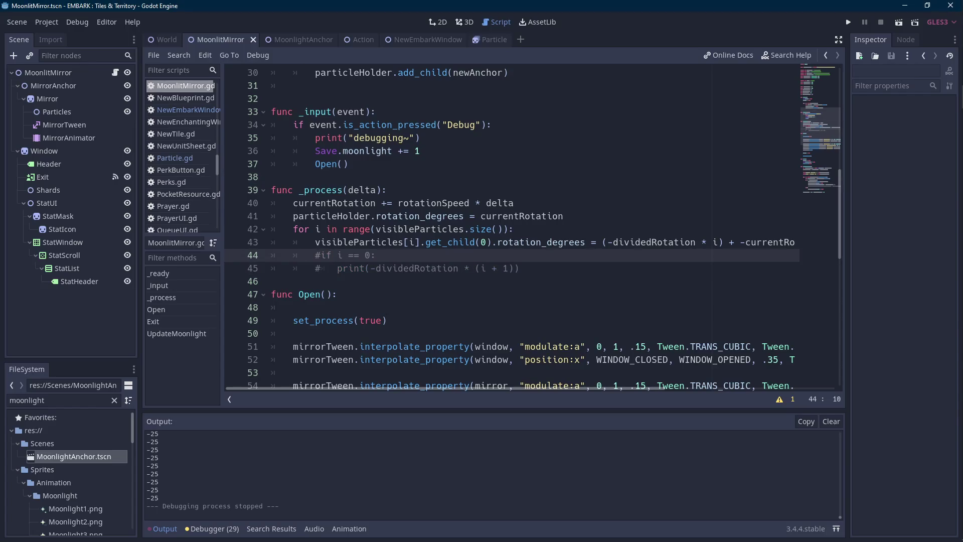
key(alt+Tab)
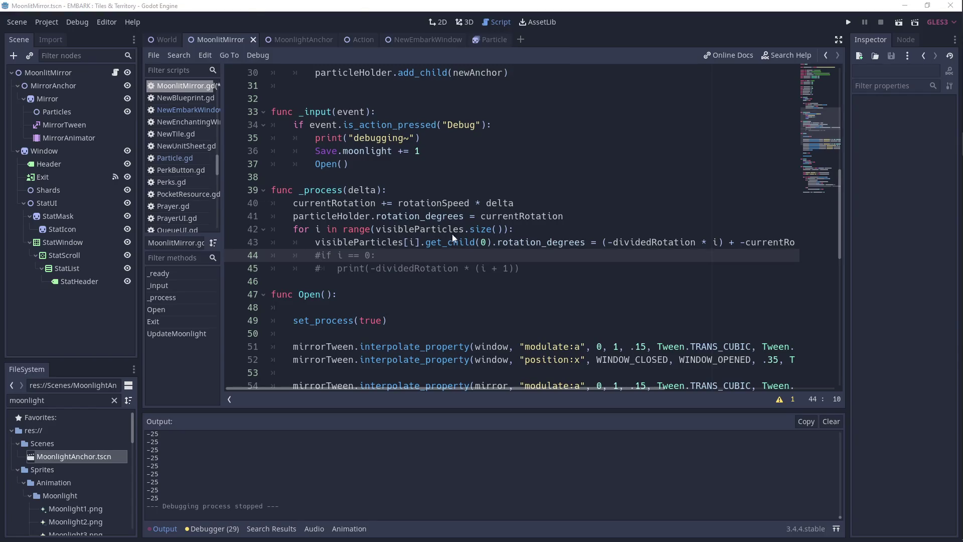
click(453, 234)
scroll(452, 234, down, 11)
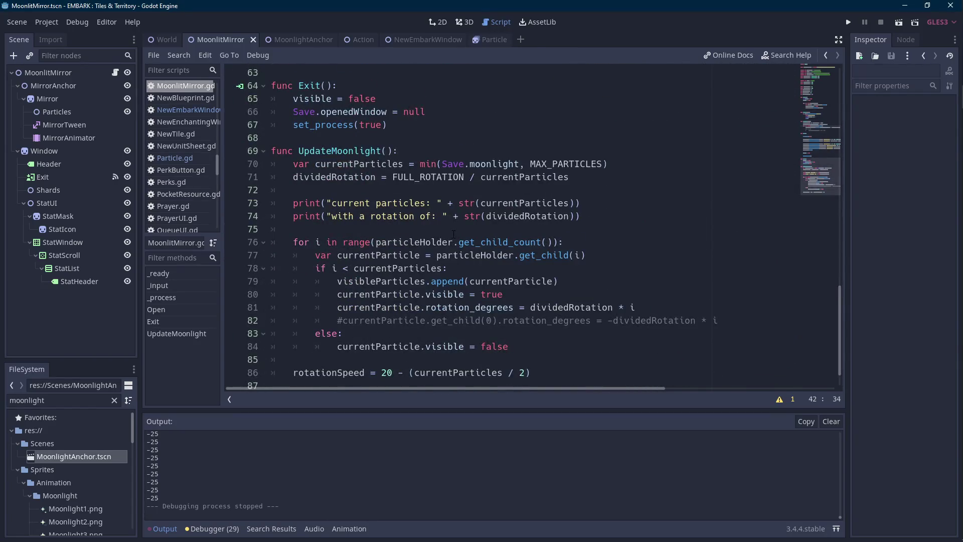
scroll(454, 234, down, 1)
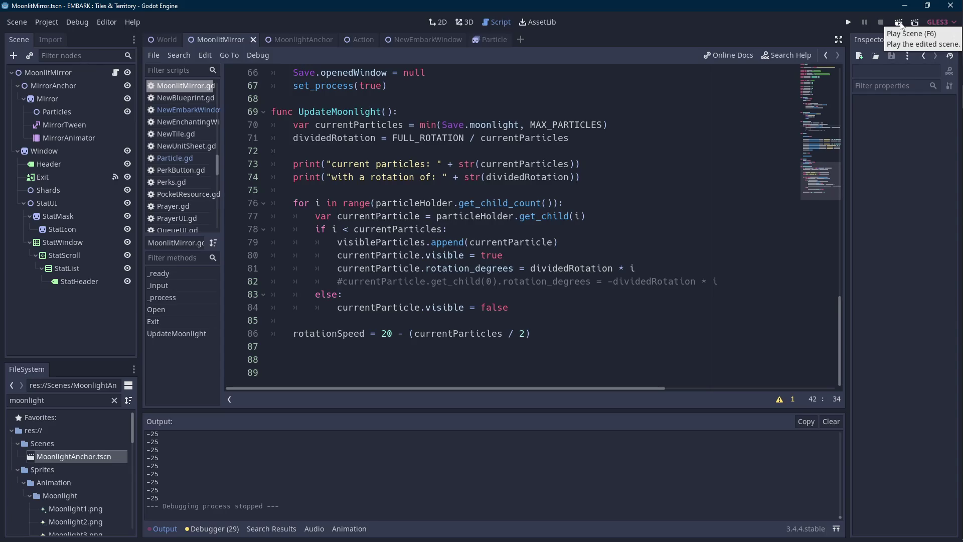
click(900, 23)
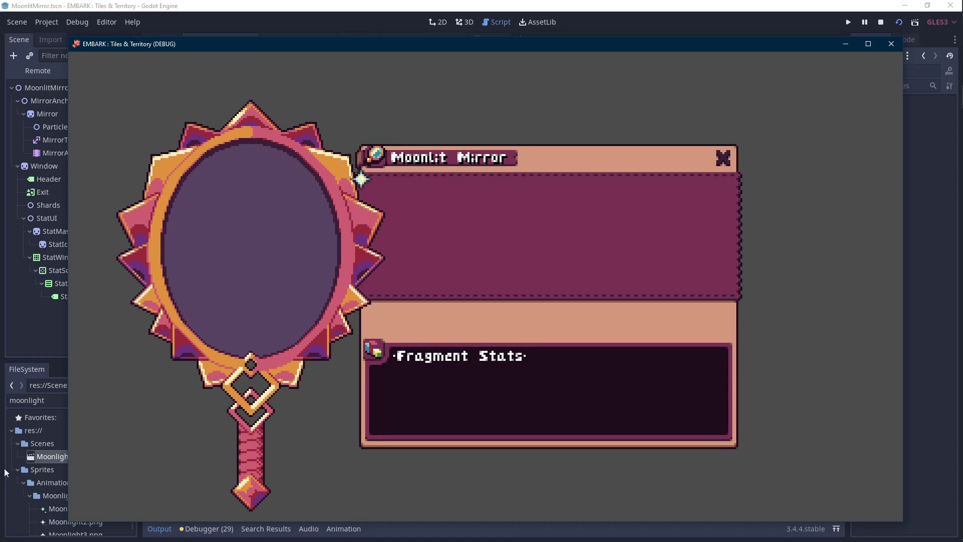
Watch the moonlight particles in the game window, then stop the test run.
click(569, 173)
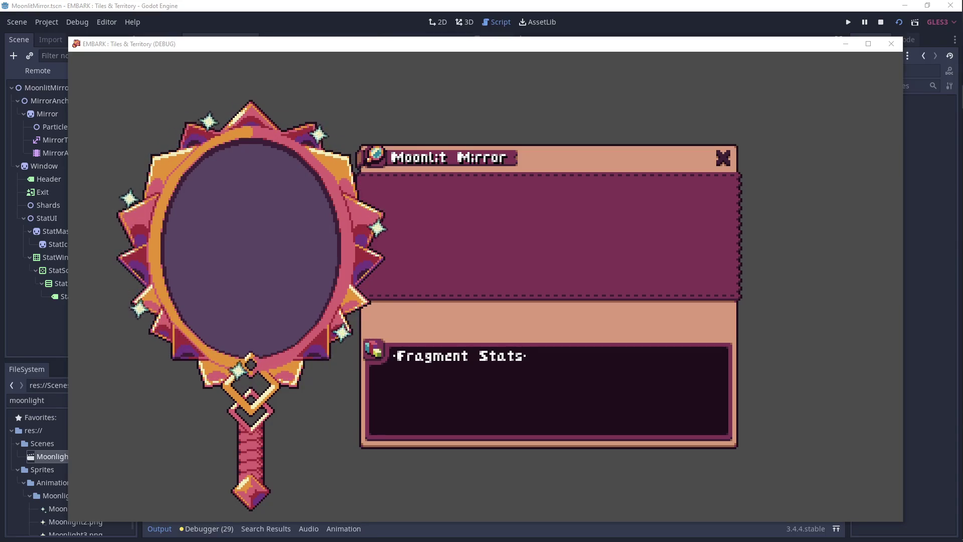
click(881, 22)
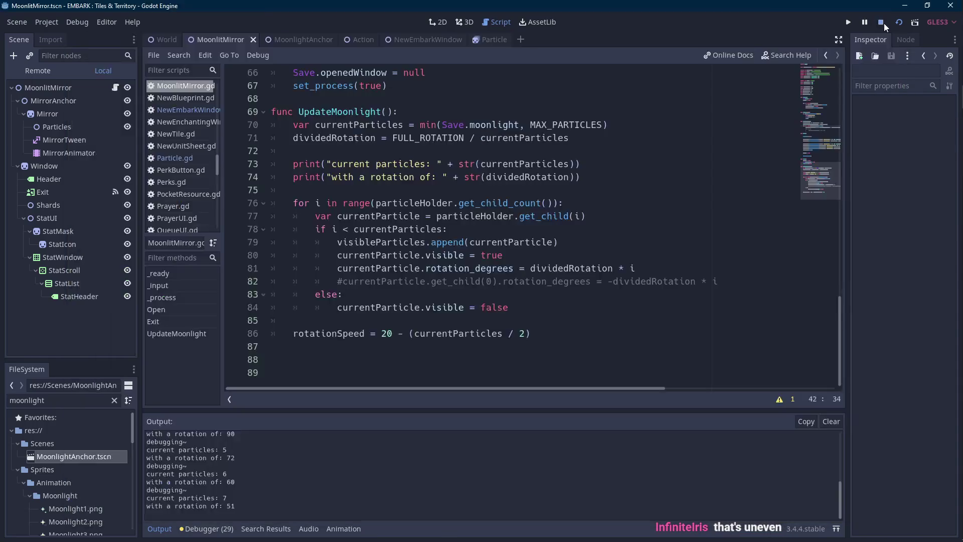
Wrap FULL_ROTATION / currentParticles on line 71 in round() and run the scene.
scroll(536, 259, up, 10)
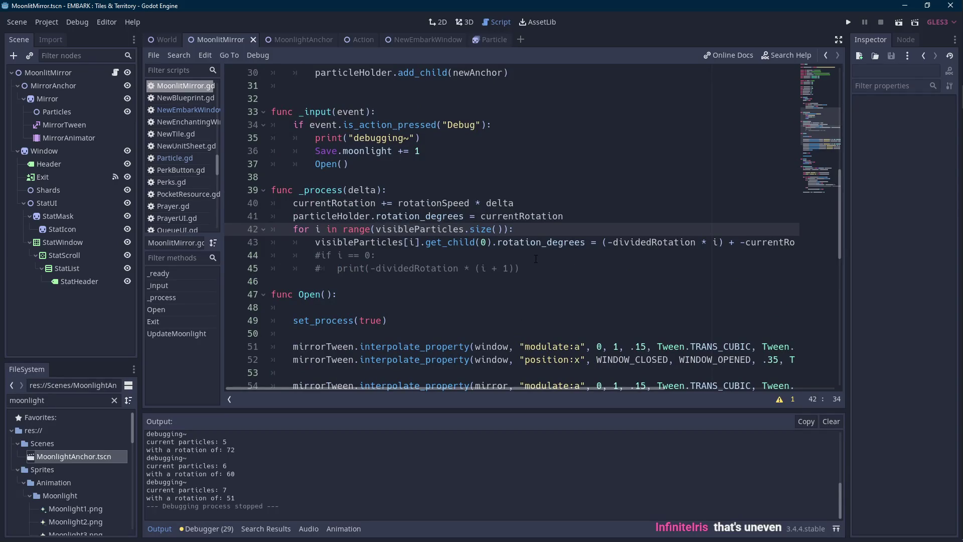
scroll(536, 258, down, 12)
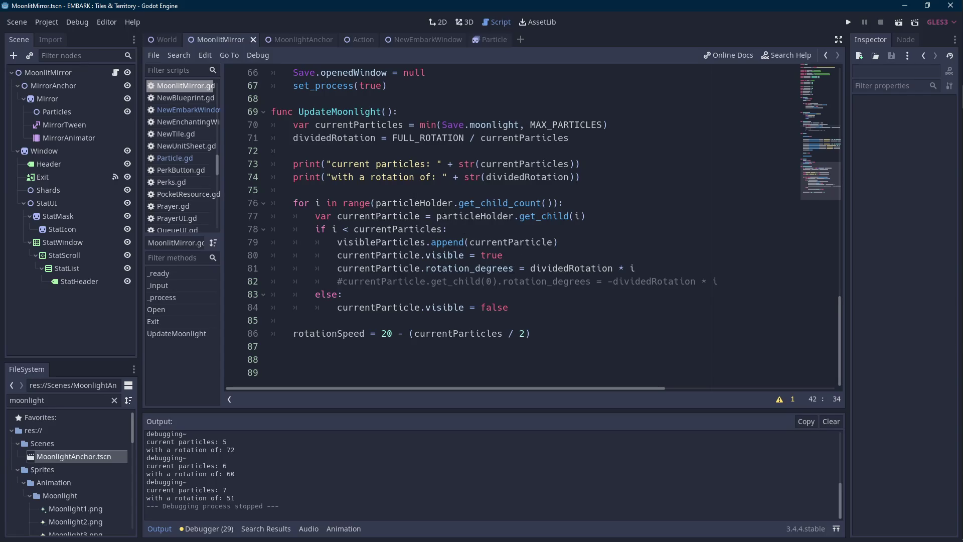
double_click(352, 138)
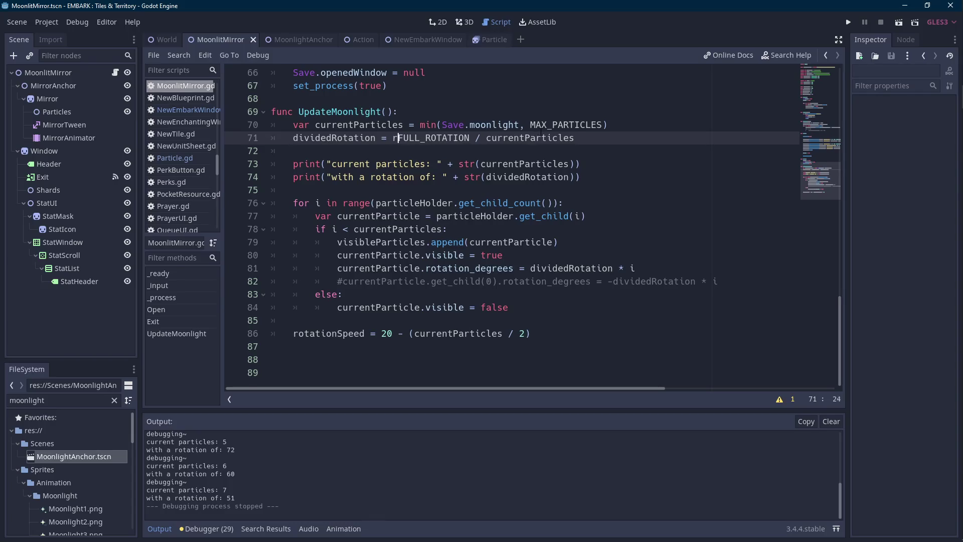
text(()
key(End)
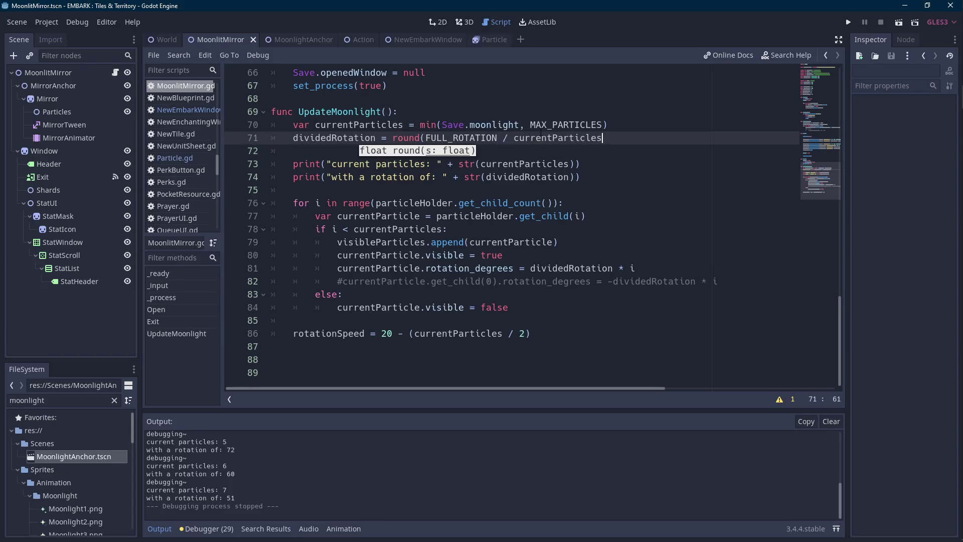
click(901, 23)
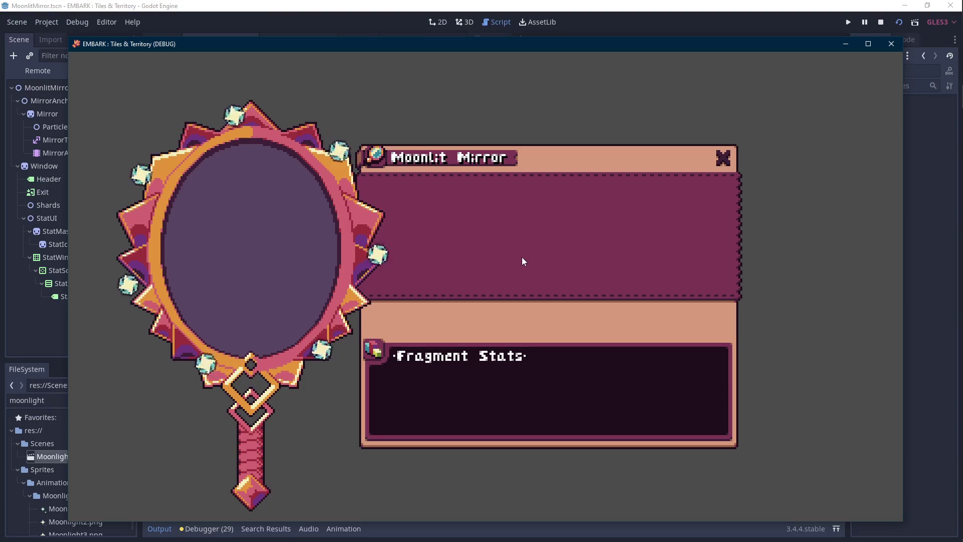
Stop the test run after checking the evenly spaced moonlight particles.
click(882, 22)
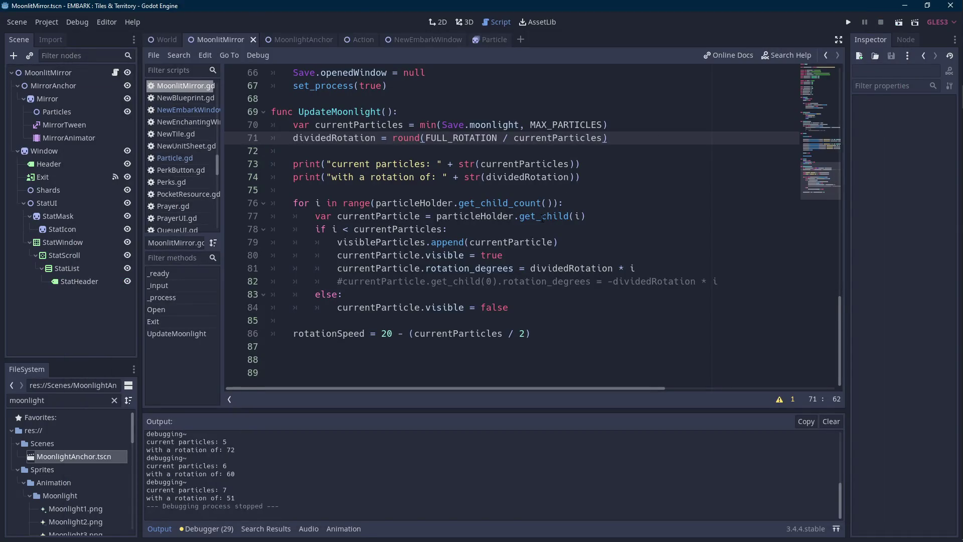
Trace where dividedRotation is used around line 43 of _process.
scroll(543, 217, up, 8)
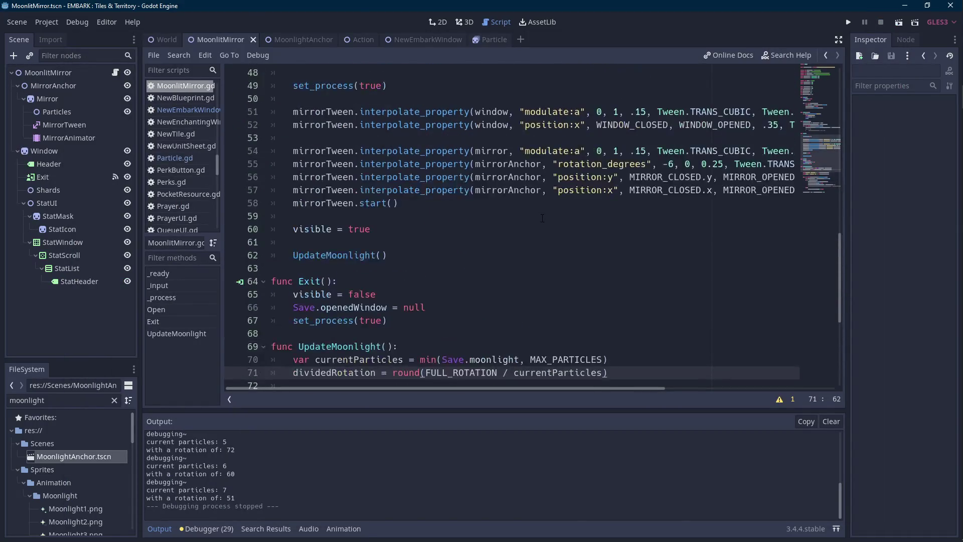
scroll(542, 218, up, 4)
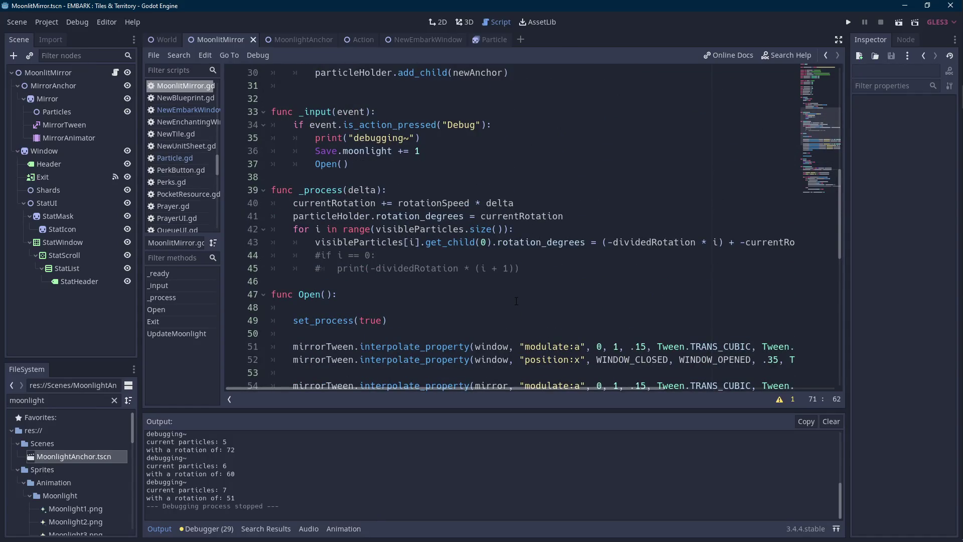
drag(487, 389, 541, 375)
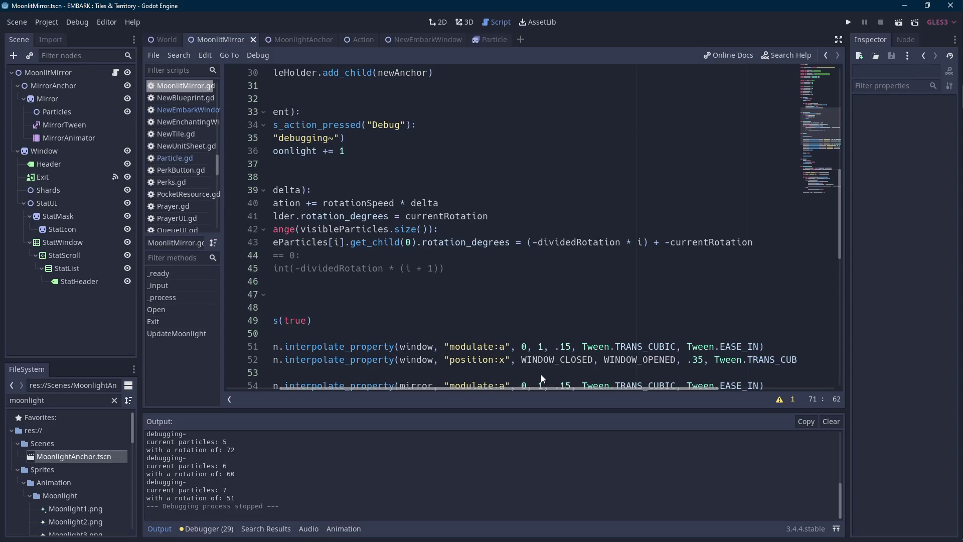
drag(541, 374, 541, 374)
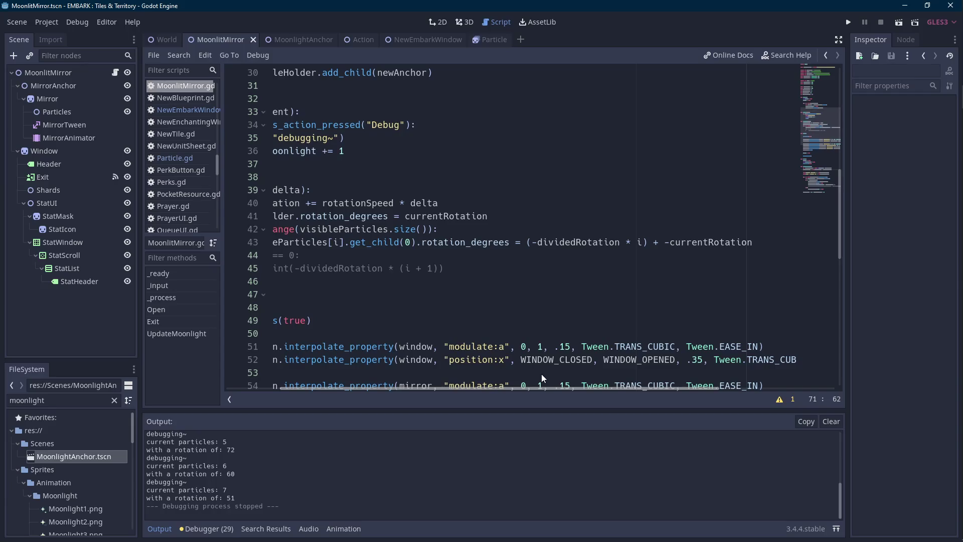
double_click(567, 243)
scroll(531, 296, down, 4)
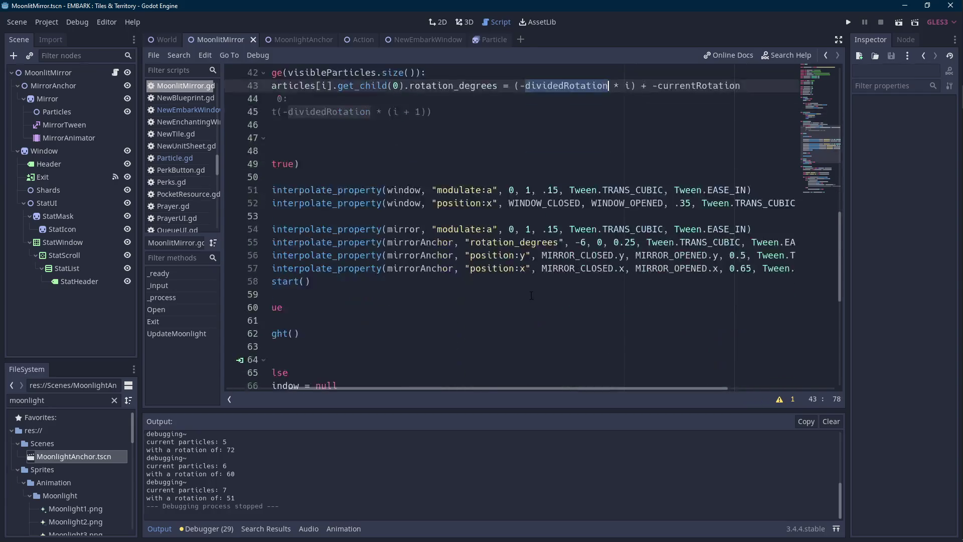
scroll(532, 296, down, 4)
key(Scroll_Lock)
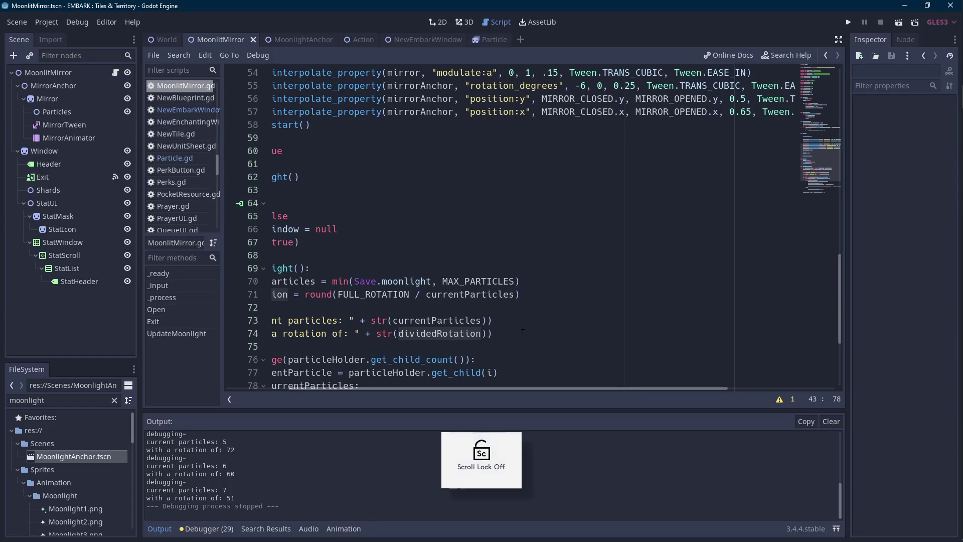
click(646, 244)
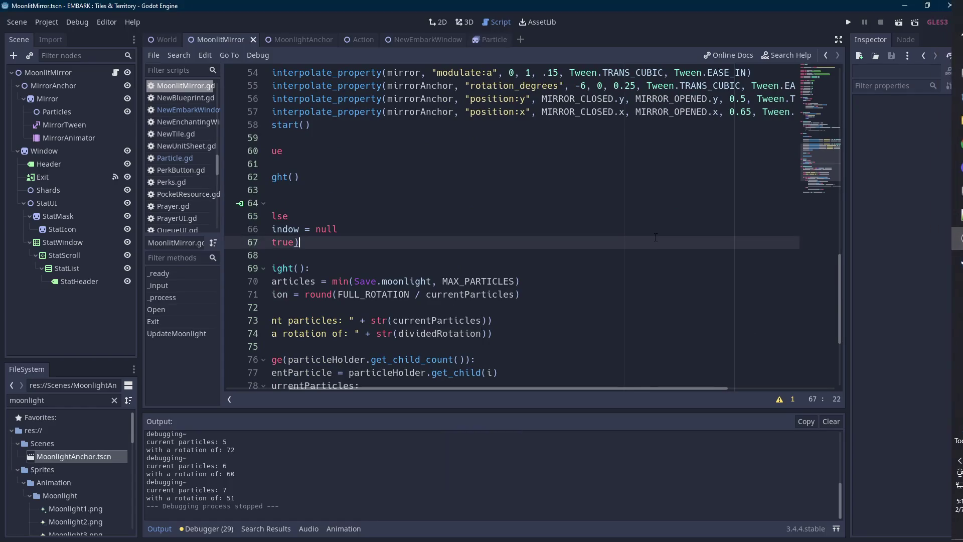
scroll(603, 287, up, 8)
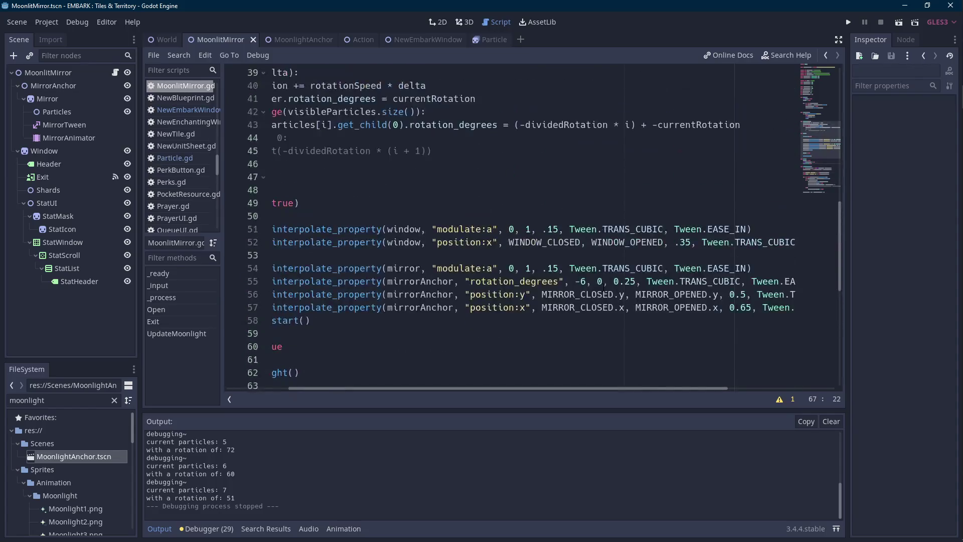
Change line 43 to add round(-currentRotation) to the rotation, then run the scene.
double_click(572, 241)
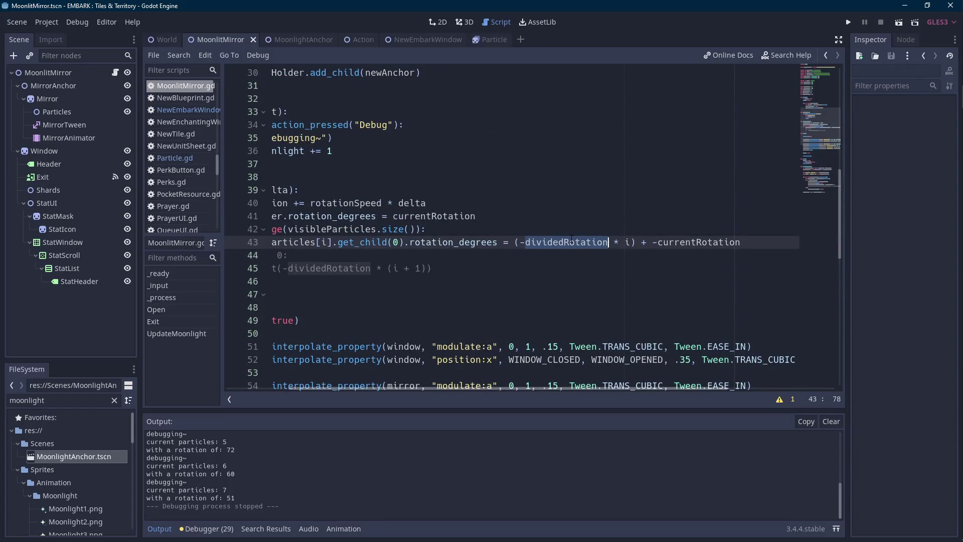
double_click(672, 241)
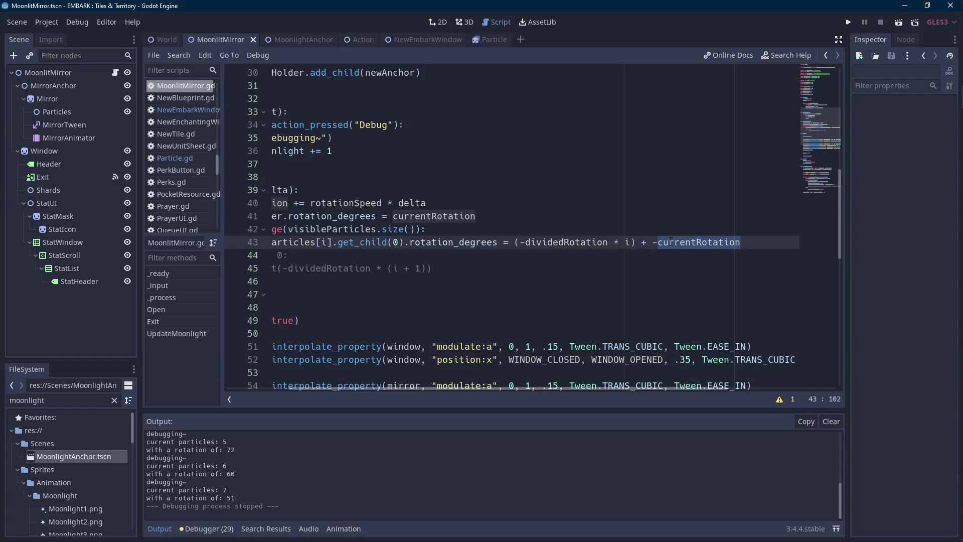
mouse_move(453, 389)
mouse_down()
mouse_move(398, 388)
mouse_move(461, 387)
mouse_up()
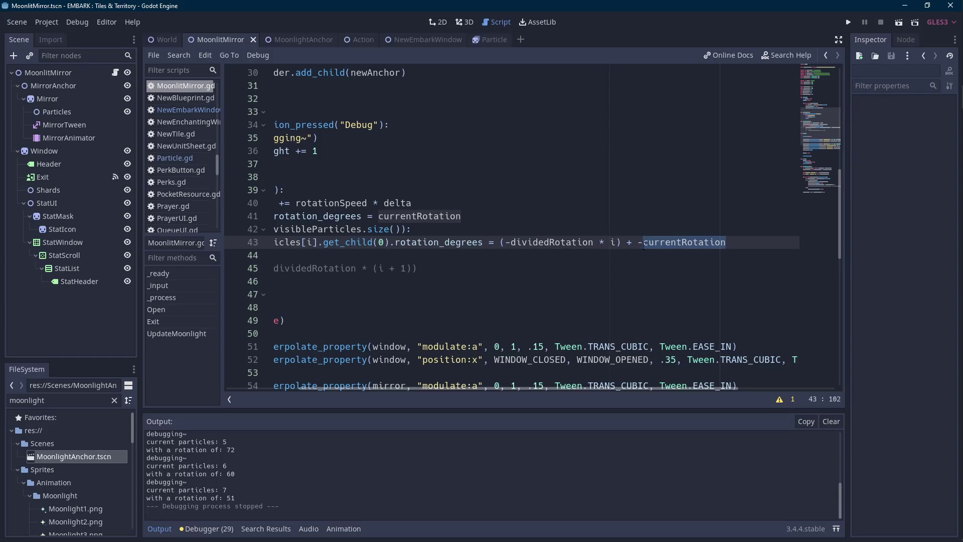
click(645, 243)
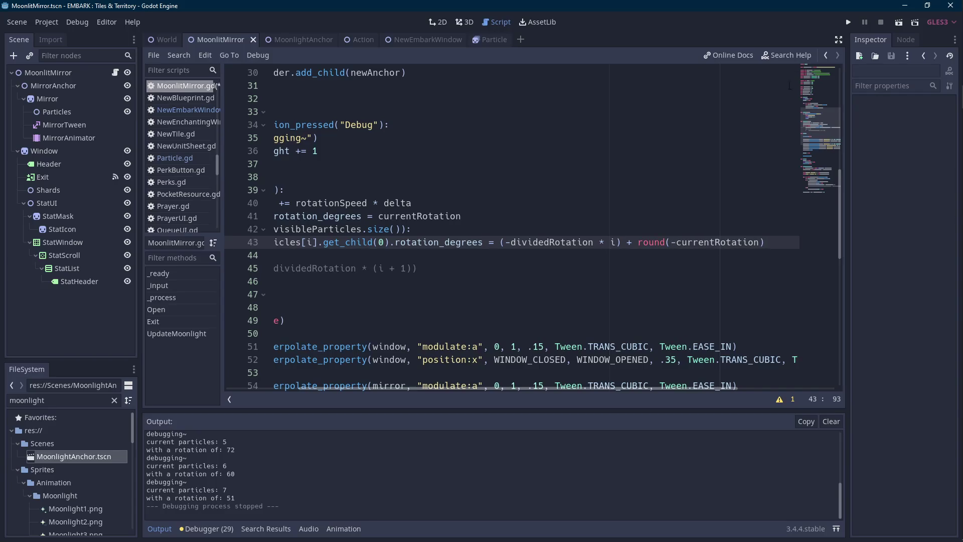
click(901, 26)
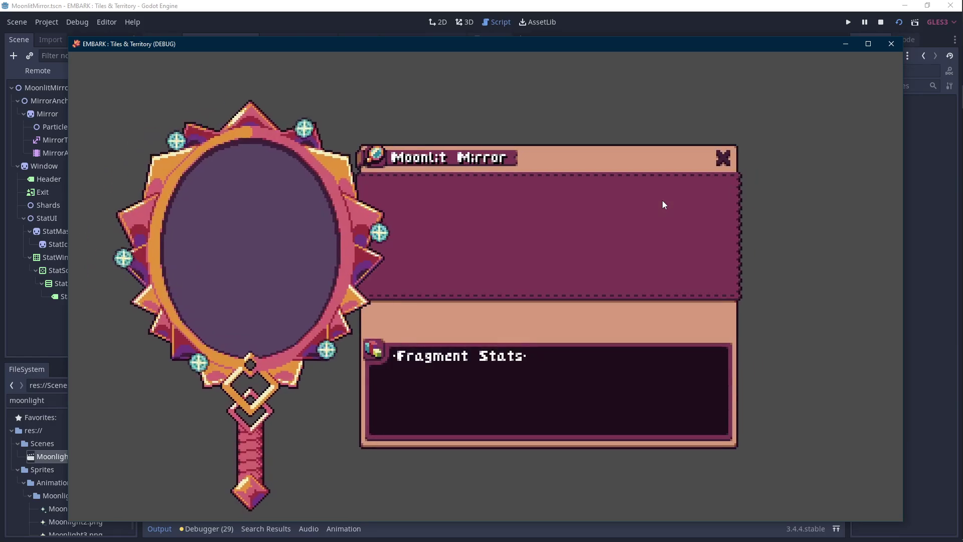
Watch the mirror test run, then close the game window with Alt+F4.
key(Scroll_Lock)
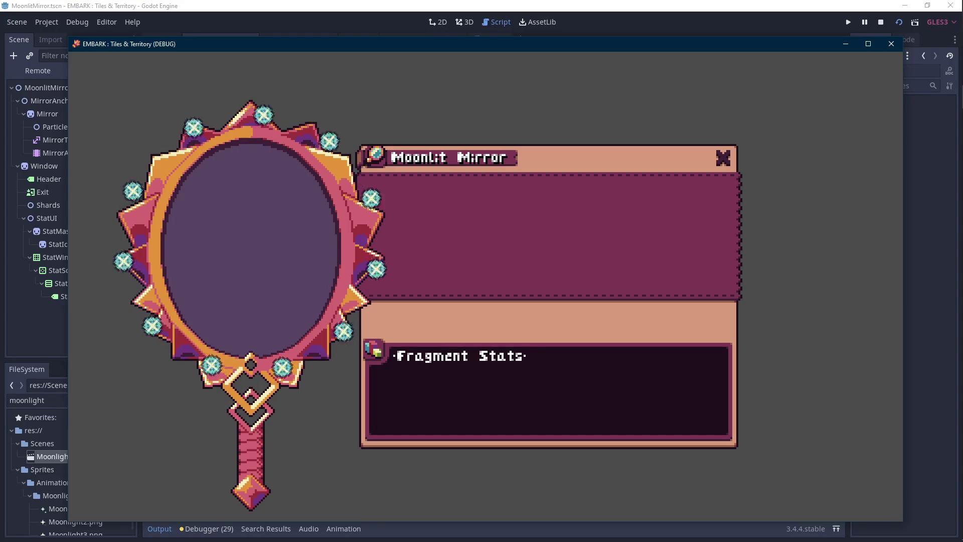
click(483, 336)
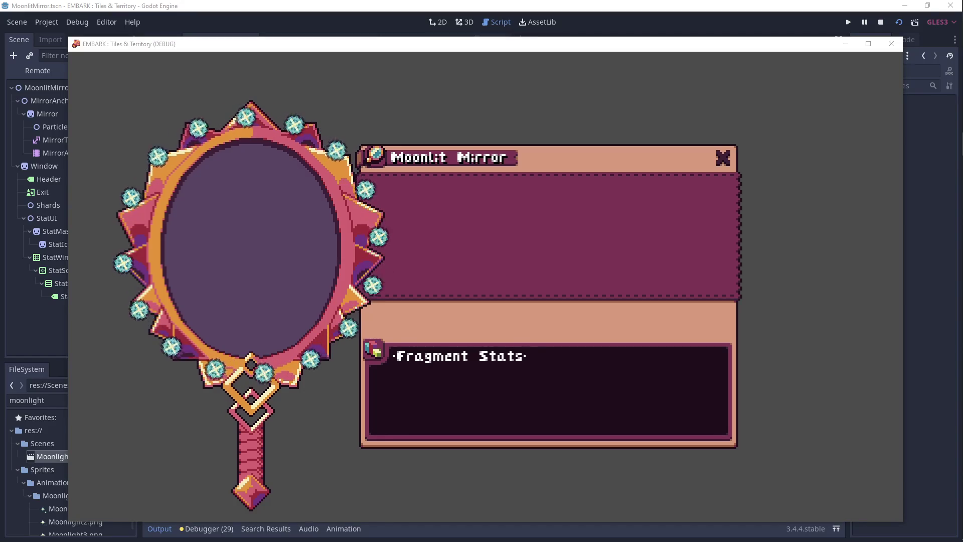
click(288, 107)
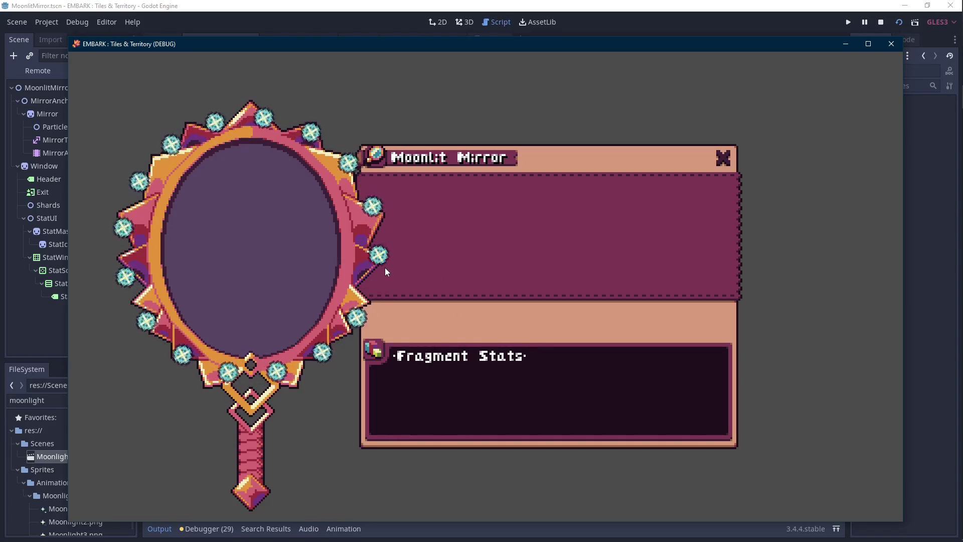
key(Scroll_Lock)
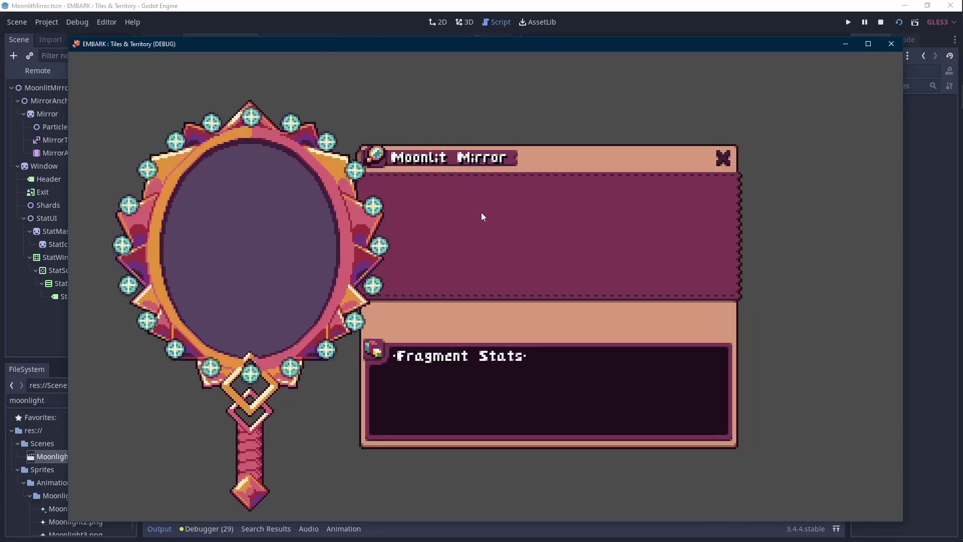
key(Scroll_Lock)
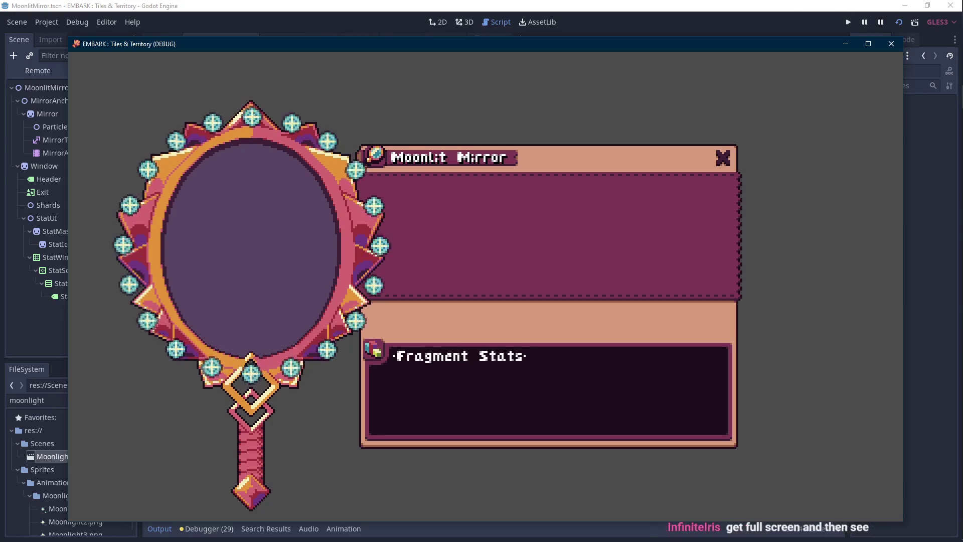
key(alt+F4)
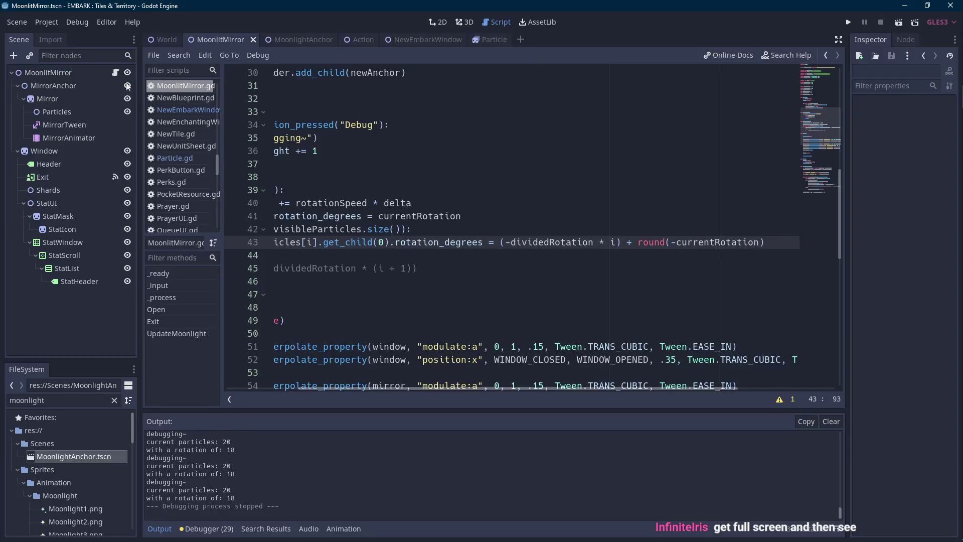
Hide the Output panel to give the code more room.
drag(404, 391, 294, 393)
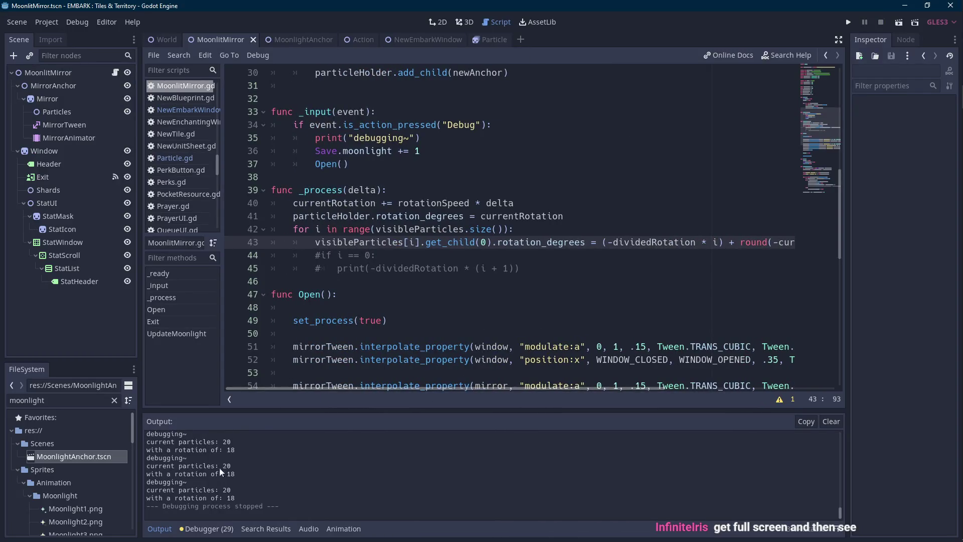
click(160, 529)
scroll(510, 281, up, 10)
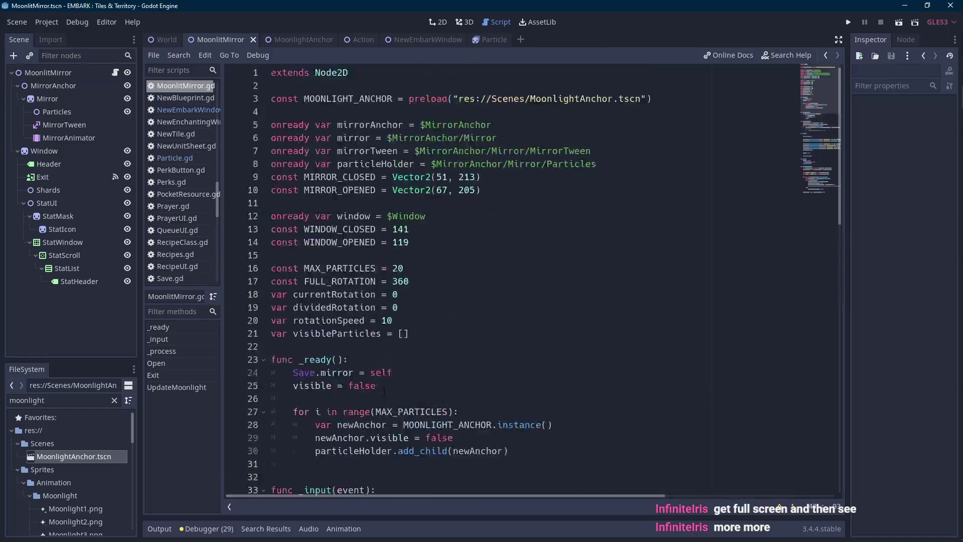
scroll(509, 281, down, 3)
Change line 36 to Save.moonlight += 20 and run the scene.
click(424, 151)
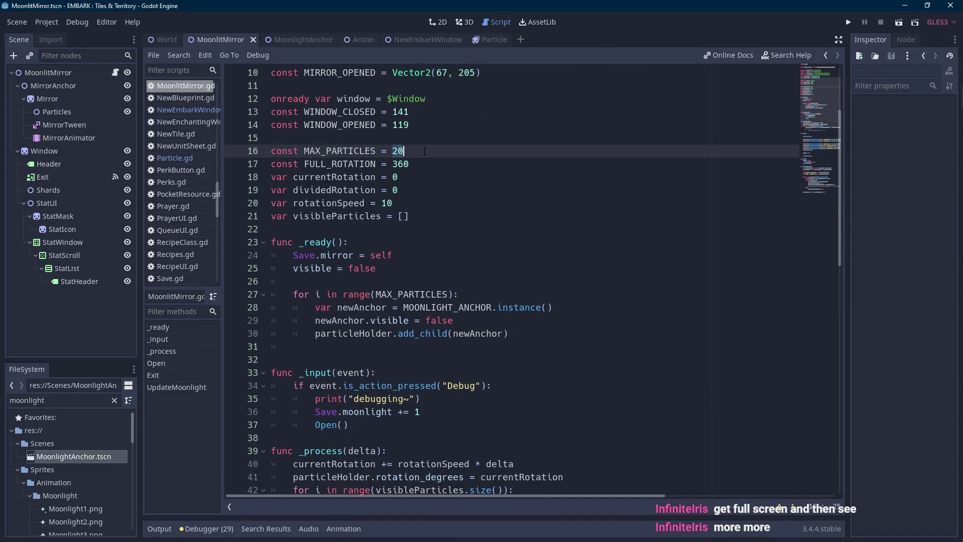
scroll(417, 163, down, 9)
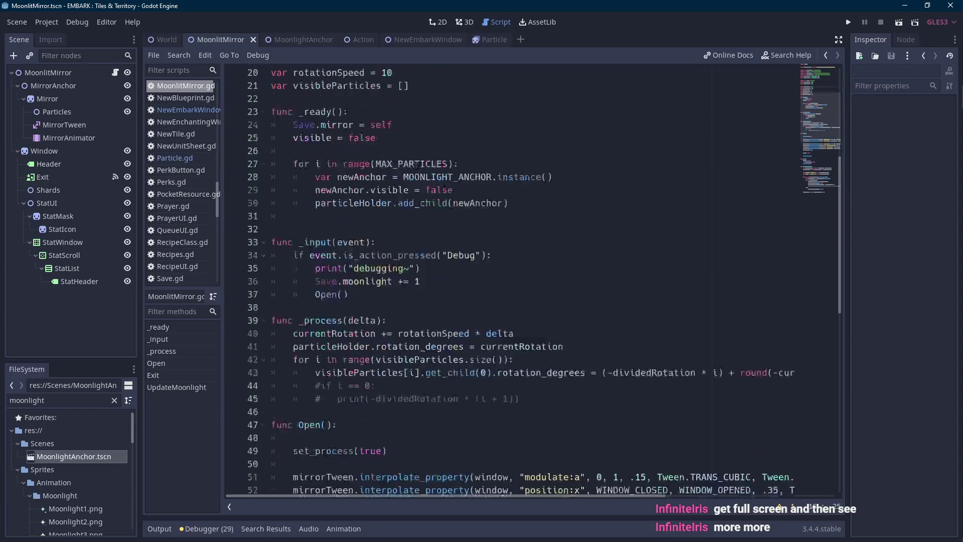
scroll(418, 165, up, 2)
click(438, 143)
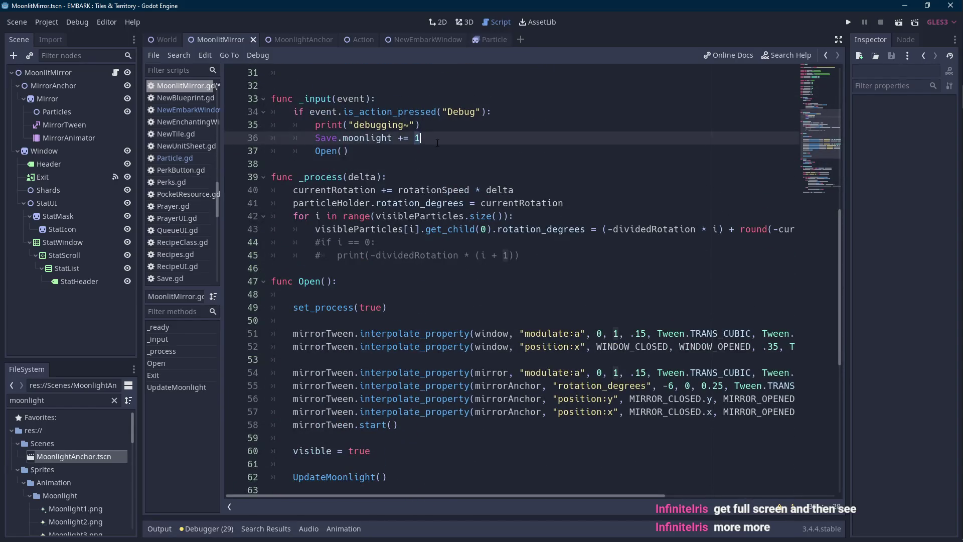
text(20)
click(899, 22)
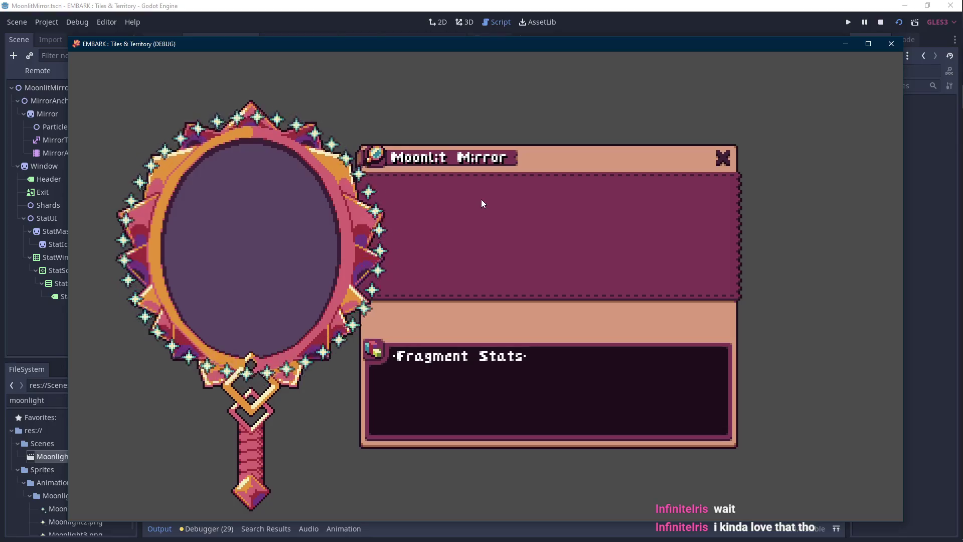
Nudge the game window slightly left while watching 40 particles, then stop the game.
drag(435, 52, 432, 47)
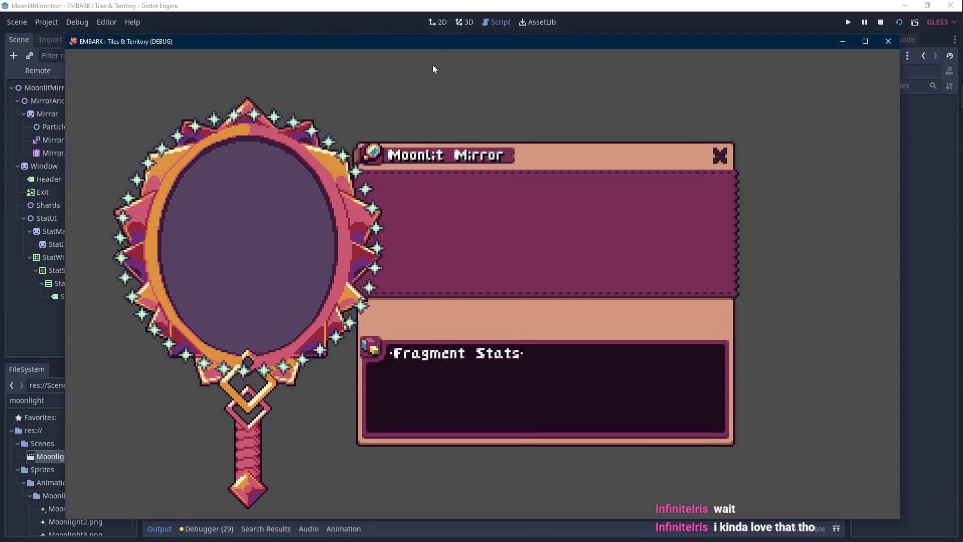
click(881, 22)
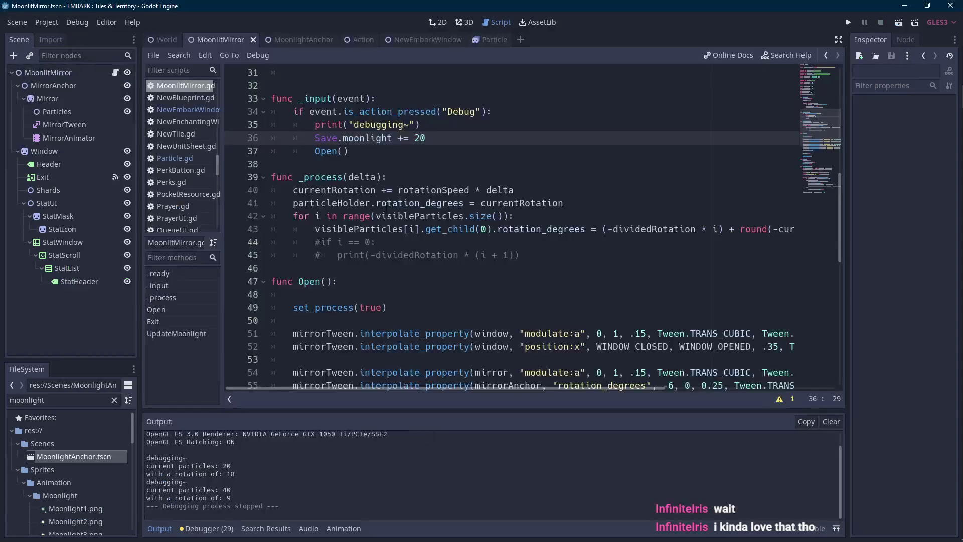
Set MAX_PARTICLES on line 16 to 30, run the scene, then stop it.
click(429, 269)
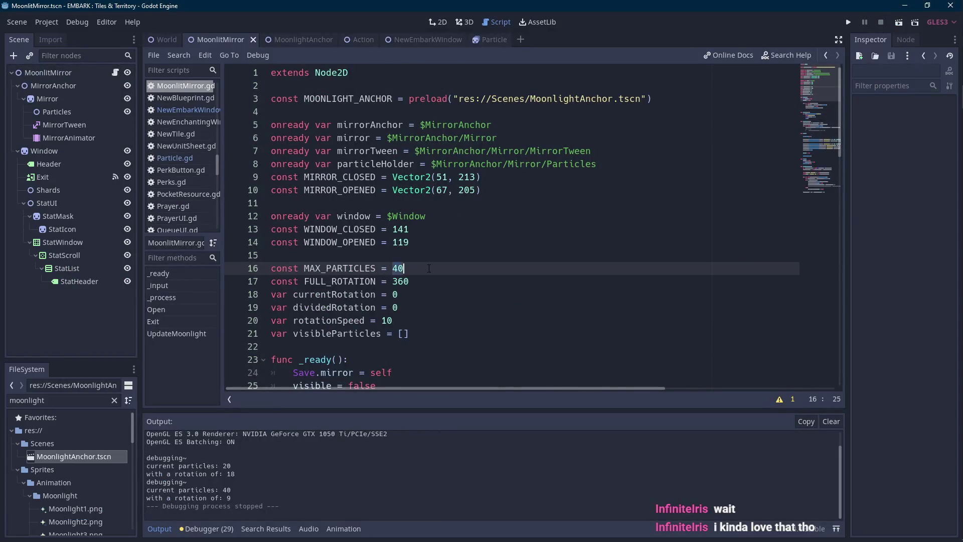
click(898, 23)
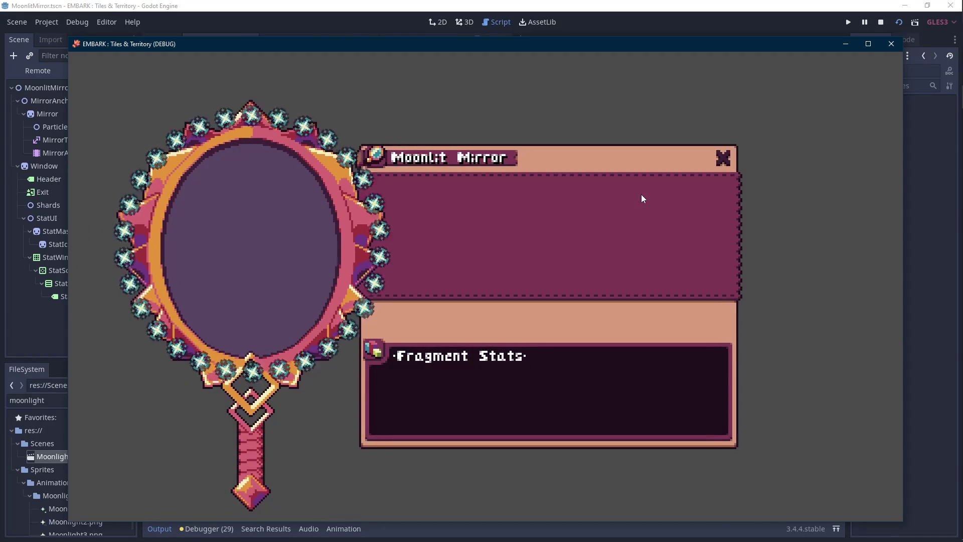
click(880, 25)
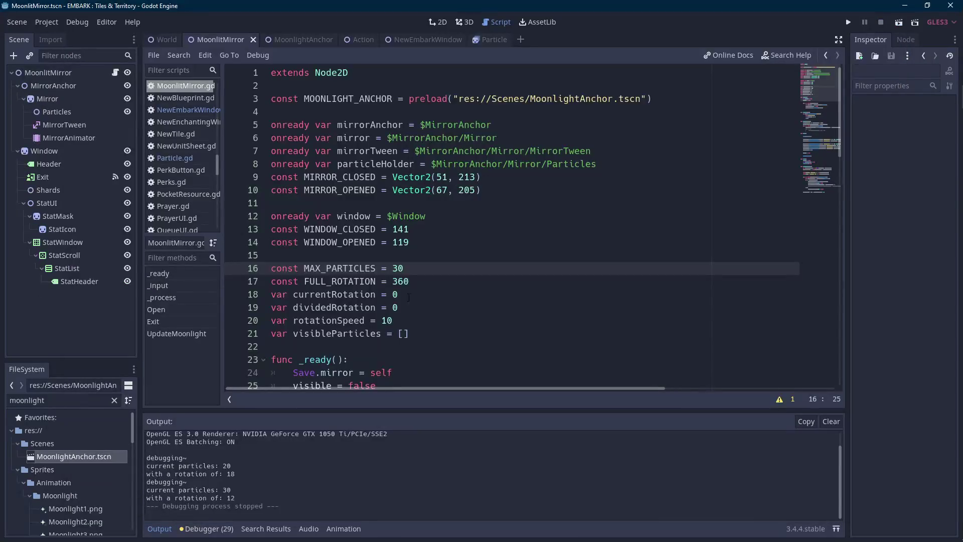
Replace 20 with MAX_PARTICLES in line 86's rotationSpeed formula and run the scene again.
scroll(374, 251, down, 10)
scroll(374, 418, up, 7)
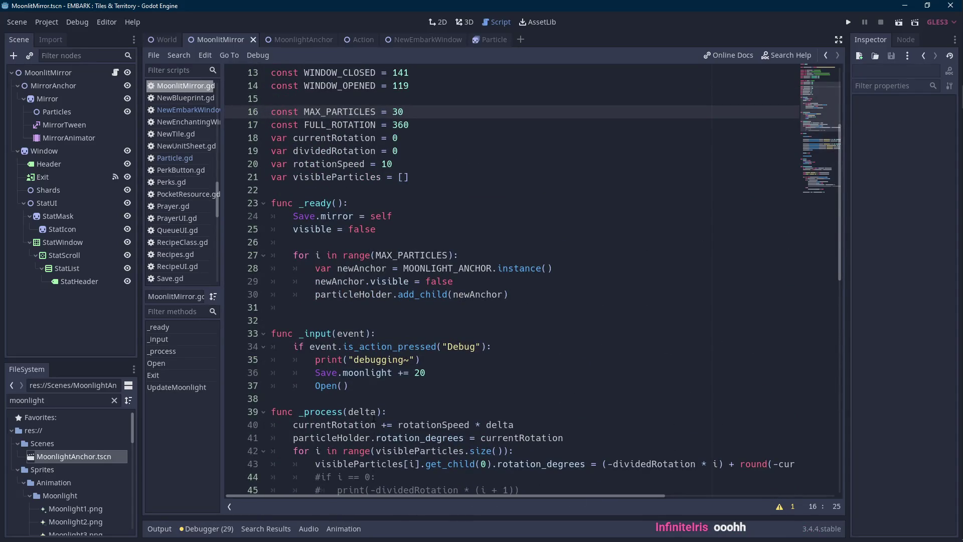
scroll(374, 417, down, 13)
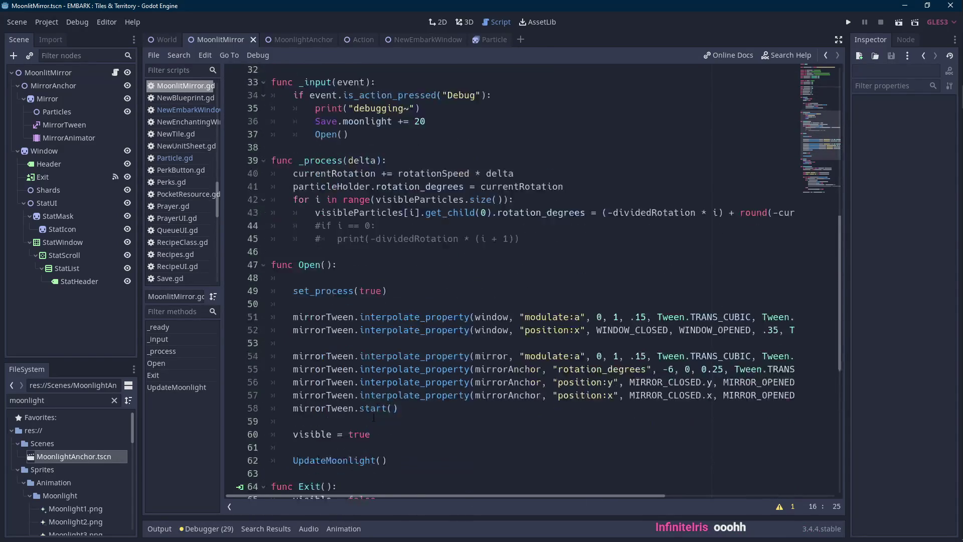
scroll(374, 417, down, 2)
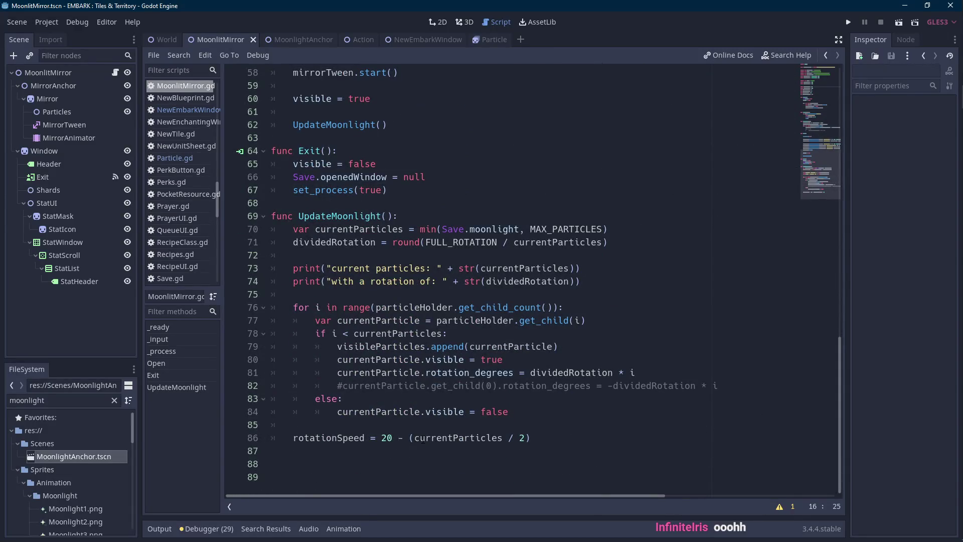
double_click(386, 439)
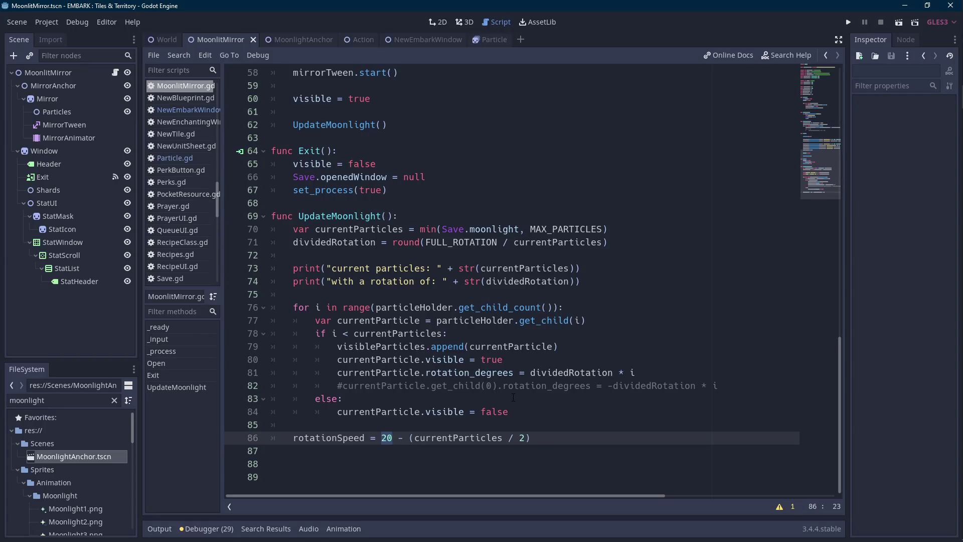
text(MAD)
key(Return)
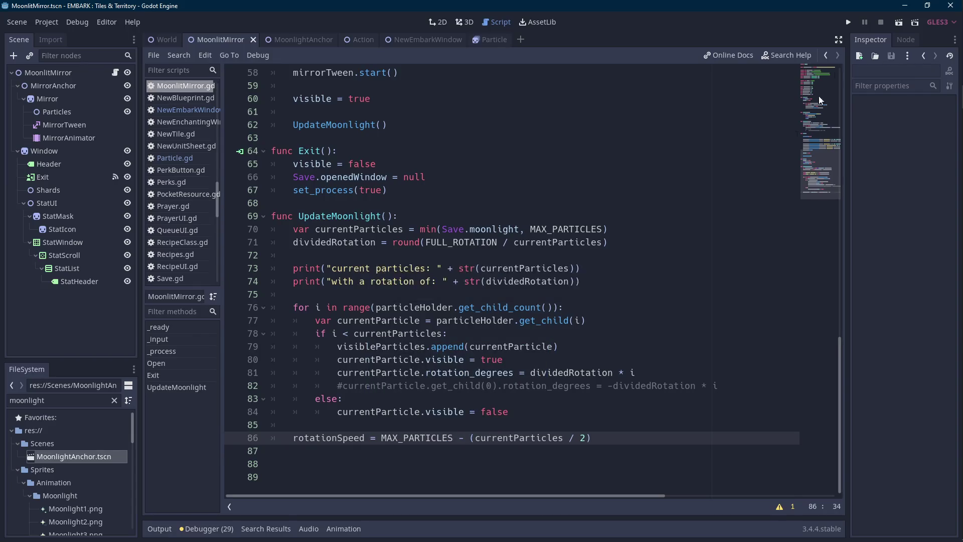
click(898, 22)
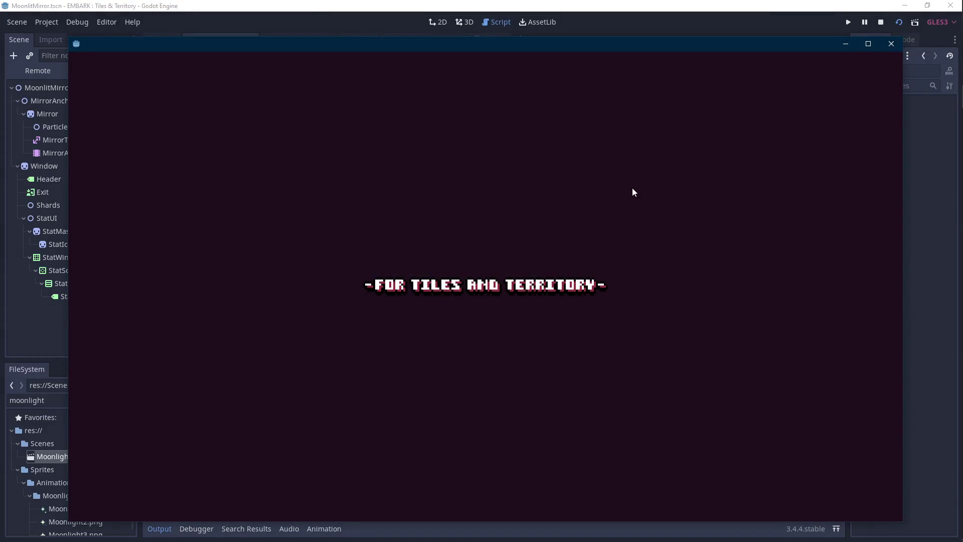
Wait for the test run to reach the mirror scene's ring of moonlight particles, then focus the game window.
key(Scroll_Lock)
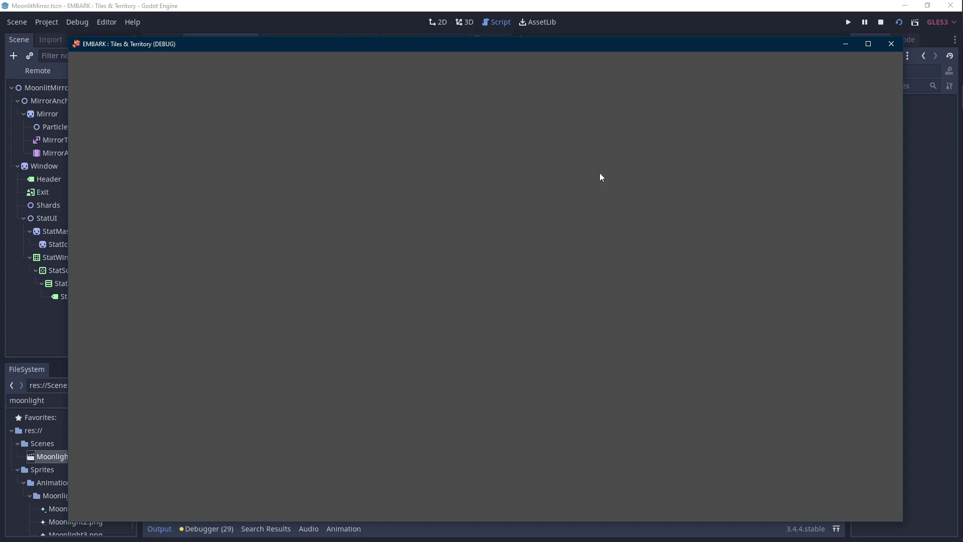
key(Scroll_Lock)
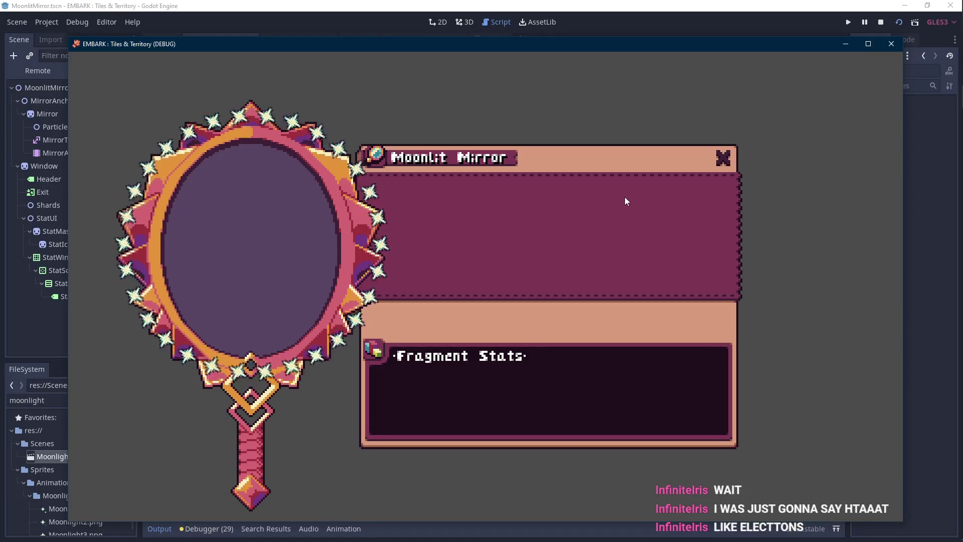
mouse_move(959, 100)
mouse_move(948, 144)
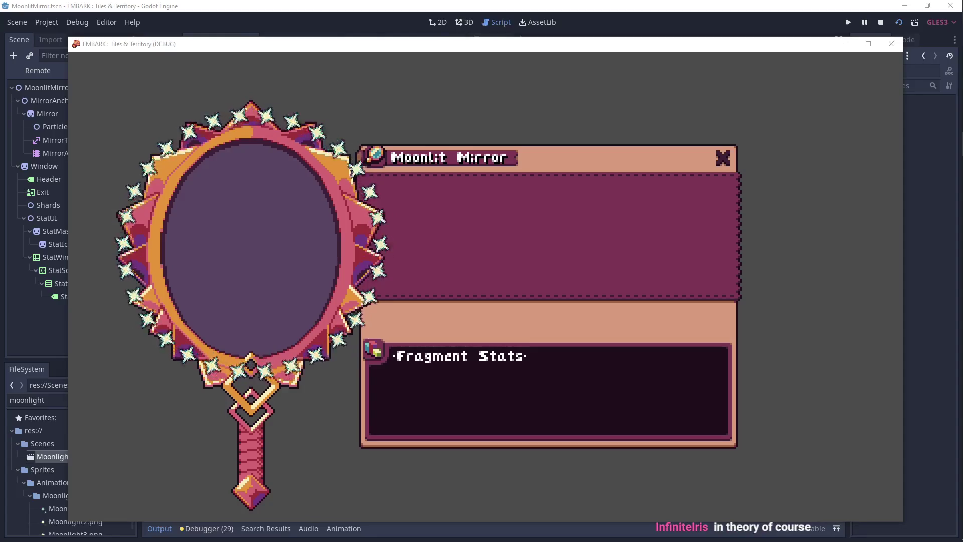
click(505, 113)
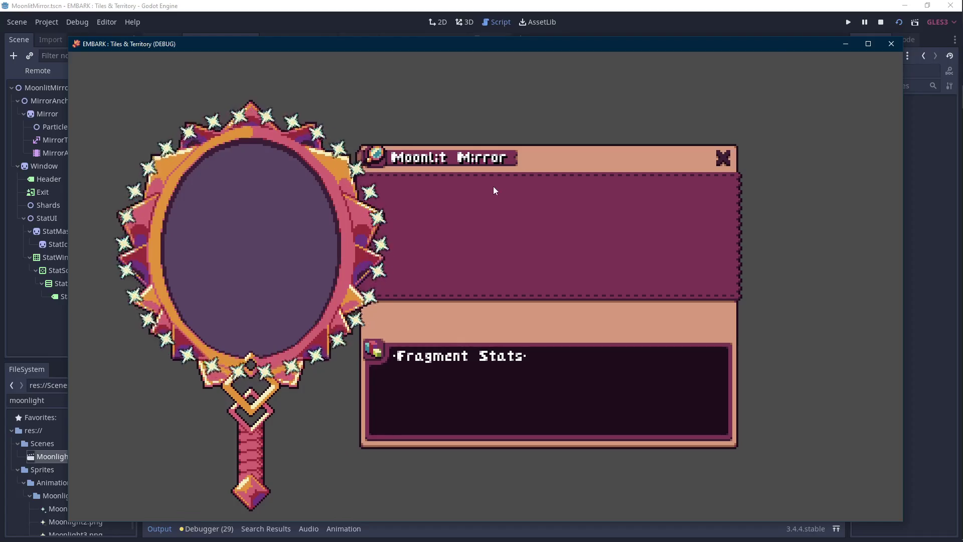
After watching the 30 sparkles orbit the mirror, close the running game with F8.
key(F8)
Select the particle rotation loop on lines 42–43, then view the MoonlightAnchor scene on the canvas.
scroll(439, 258, up, 10)
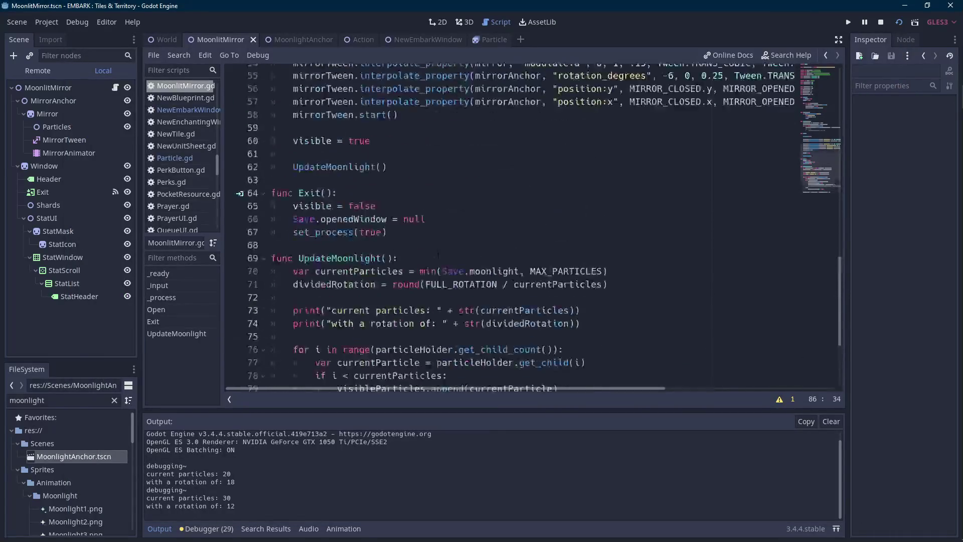
drag(310, 269, 405, 282)
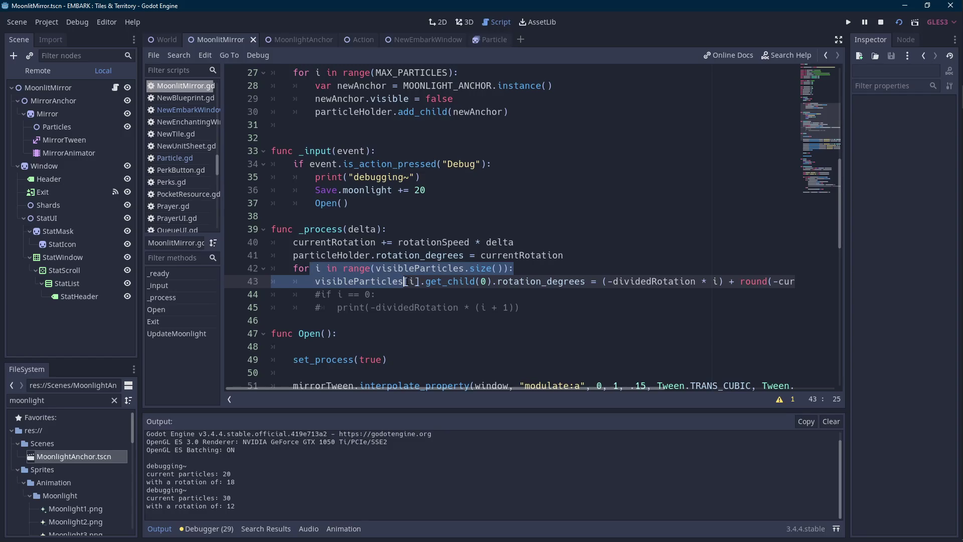
click(298, 40)
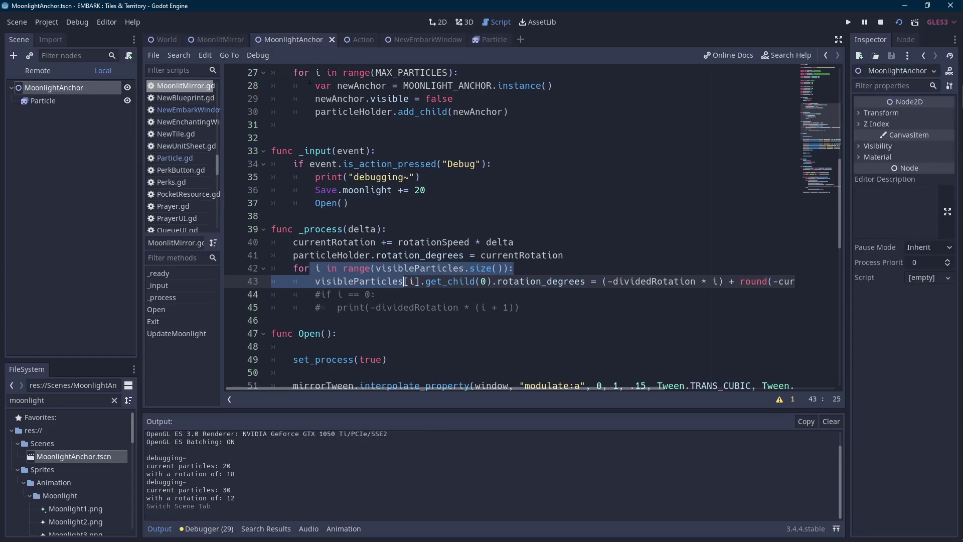
click(70, 93)
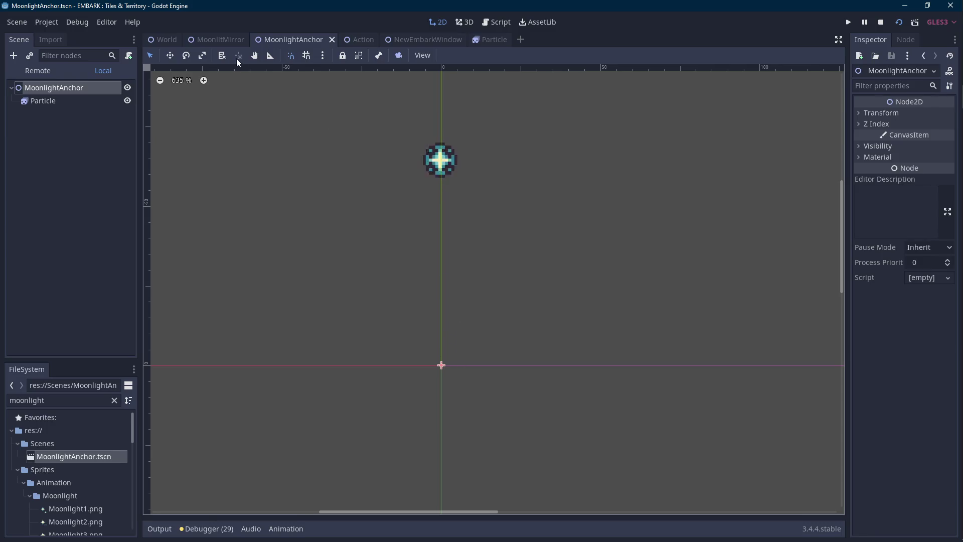
Stop the running game from the MoonlitMirror scene, open its script, and return to MoonlightAnchor.
click(223, 39)
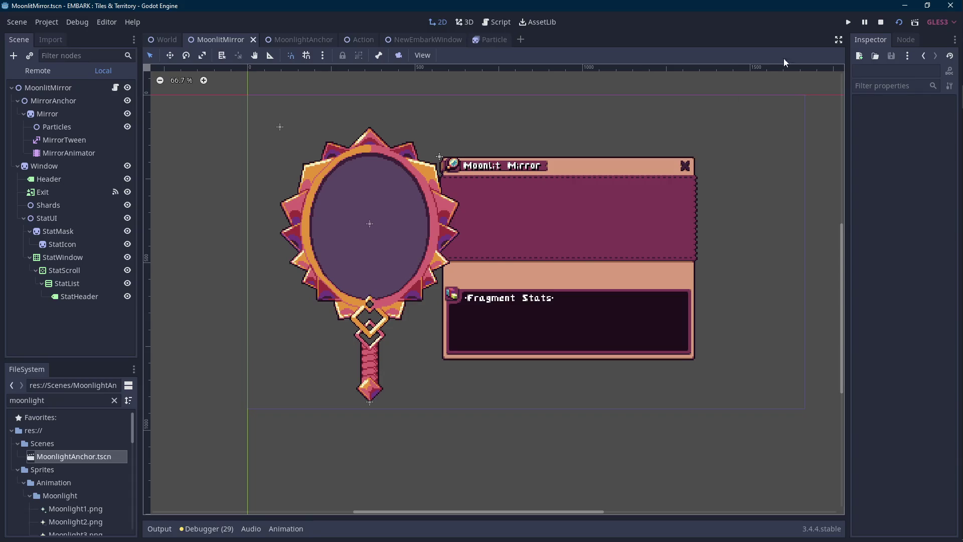
click(882, 24)
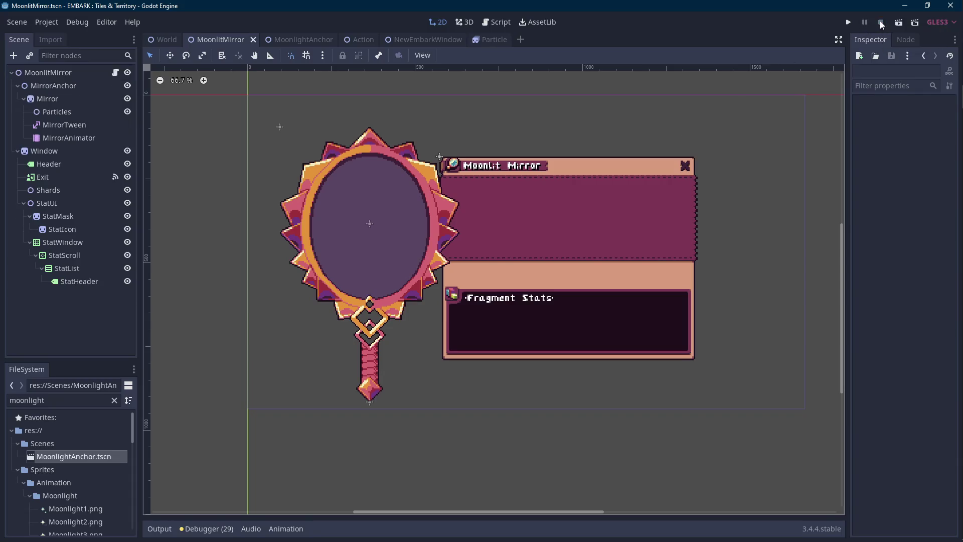
click(116, 74)
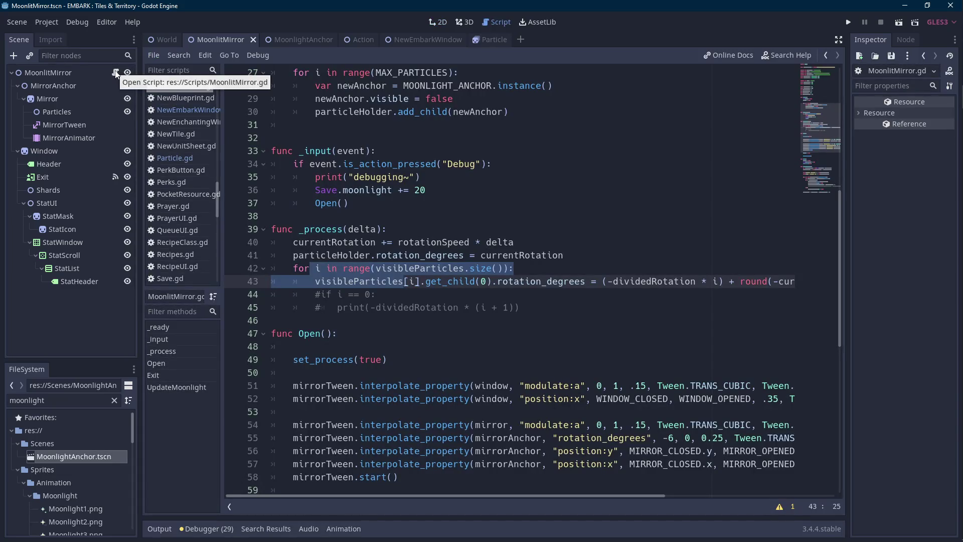
click(309, 39)
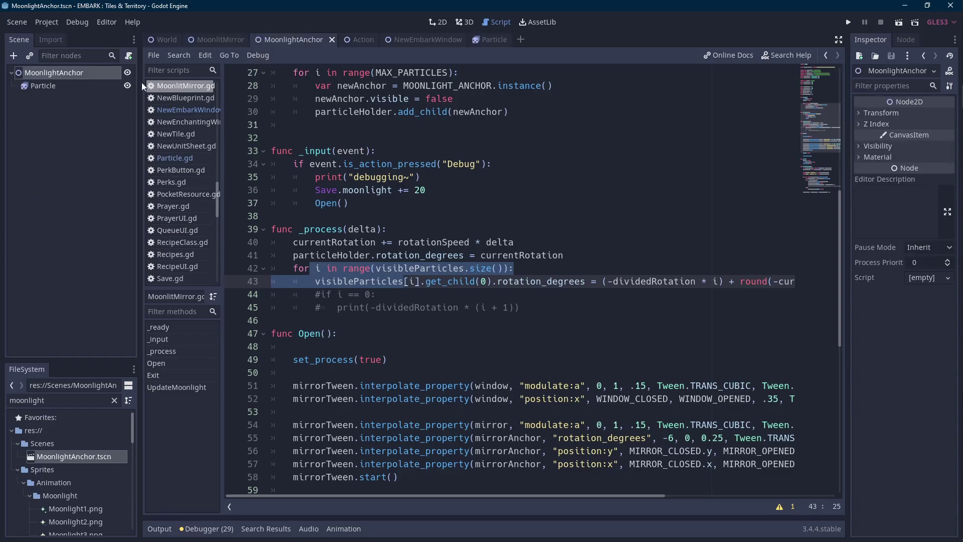
Add an AnimationPlayer child under MoonlightAnchor and rename it MoonlightAnimator.
click(95, 73)
scroll(543, 227, up, 1)
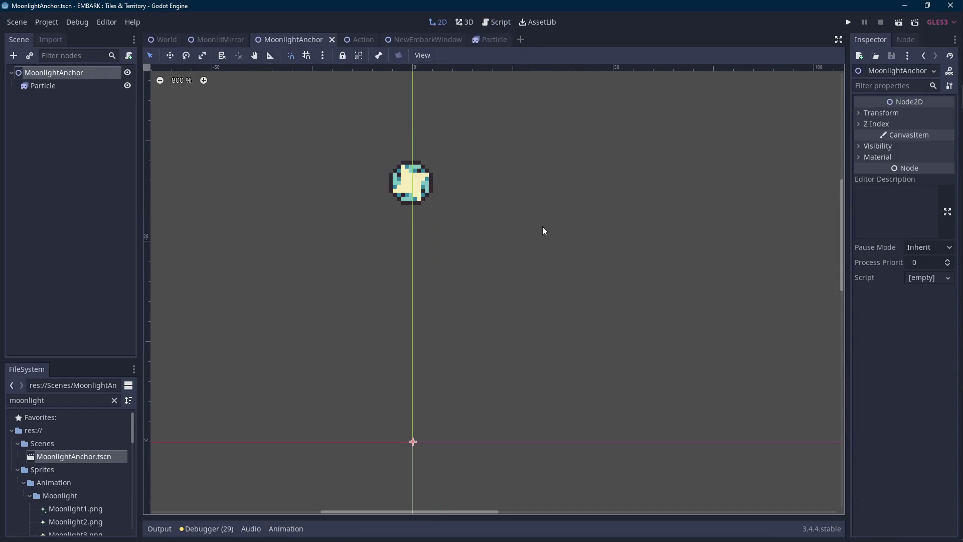
right_click(91, 74)
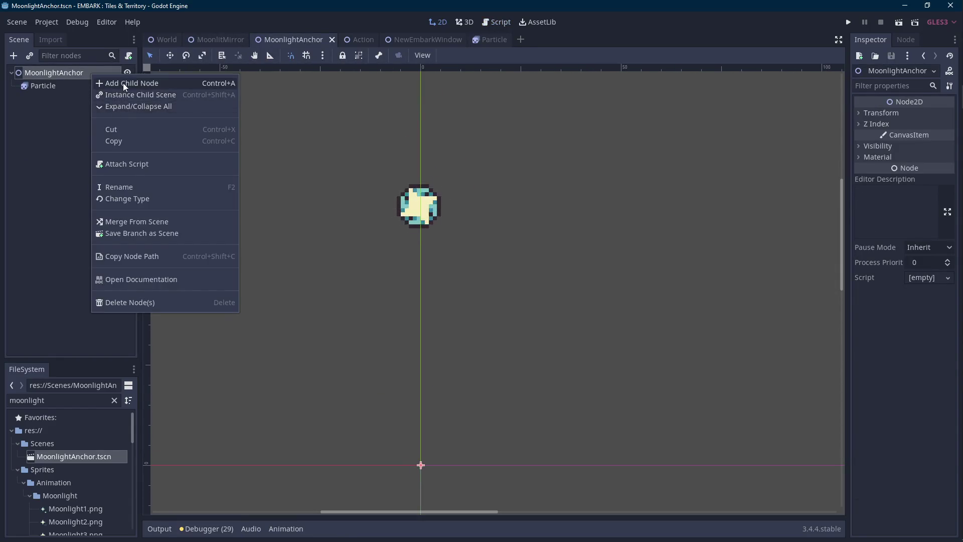
click(125, 83)
text(animation)
key(Return)
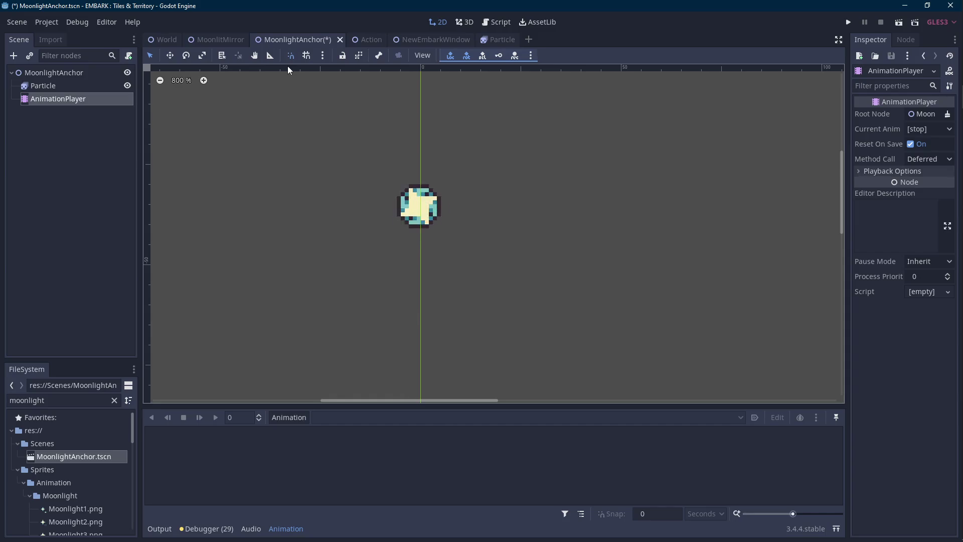
click(55, 99)
text(Moon)
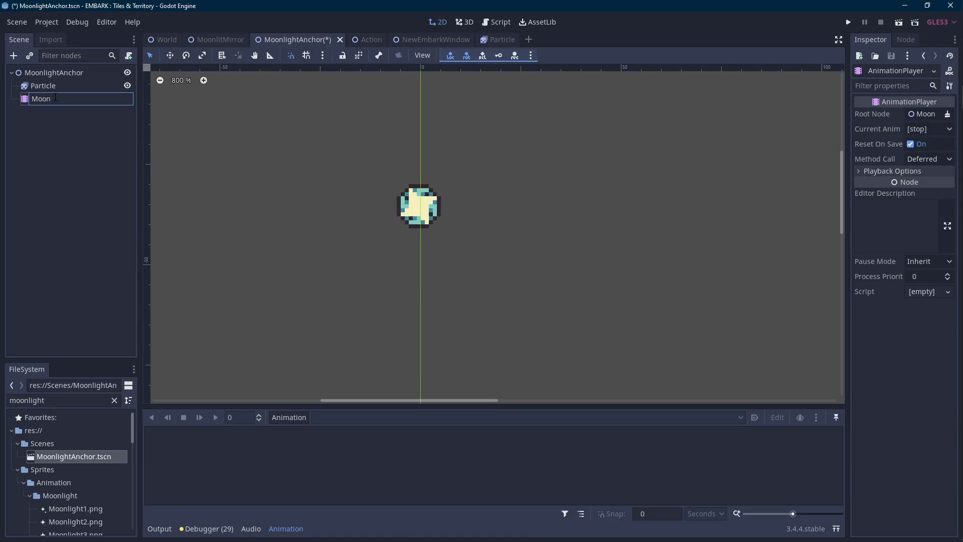
text(lightAnimator)
key(Return)
click(65, 77)
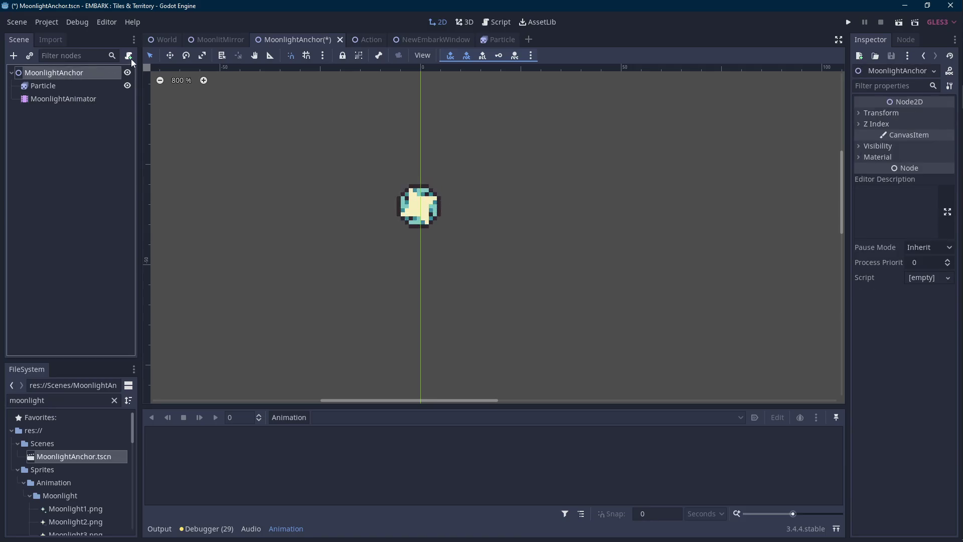
Attach a new script MoonlightAnchor.gd, saved in res://Scripts, to MoonlightAnchor.
key(ctrl+a)
click(565, 285)
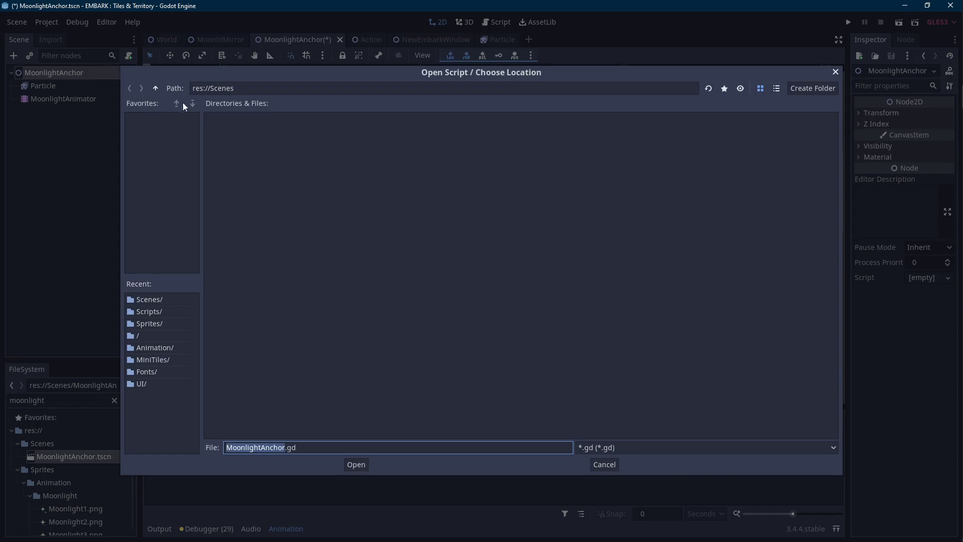
click(155, 88)
double_click(395, 140)
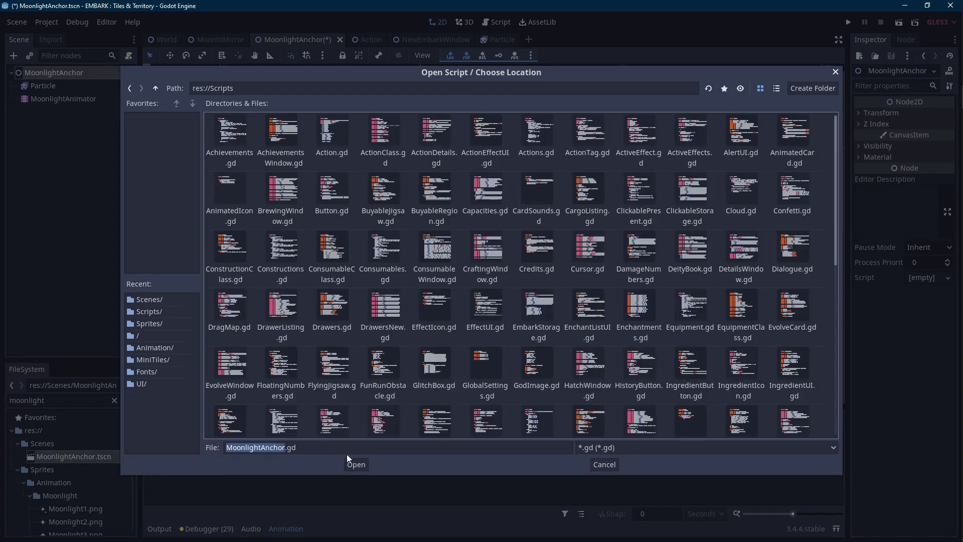
click(357, 465)
click(445, 343)
Replace the template code with a func SetAnimationSpeed(givenSpeed): pass stub, then reselect MoonlightAnimator.
mouse_move(301, 281)
mouse_down()
mouse_move(266, 126)
mouse_move(271, 99)
mouse_up()
text(func Set)
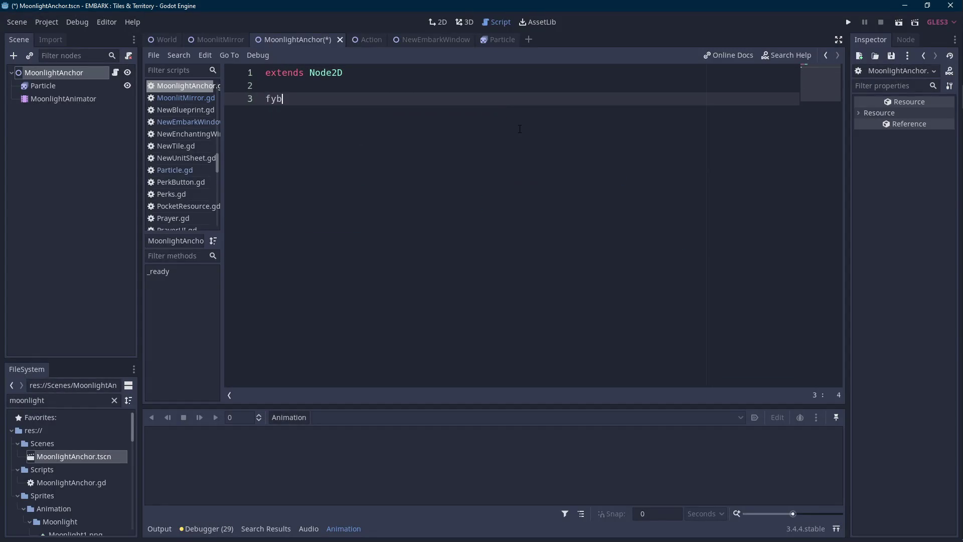
text(Animation)
key(ctrl+shift+Left)
key(BackSpace)
text(SetAnimationSpeed(giv)
text(enSpeed):)
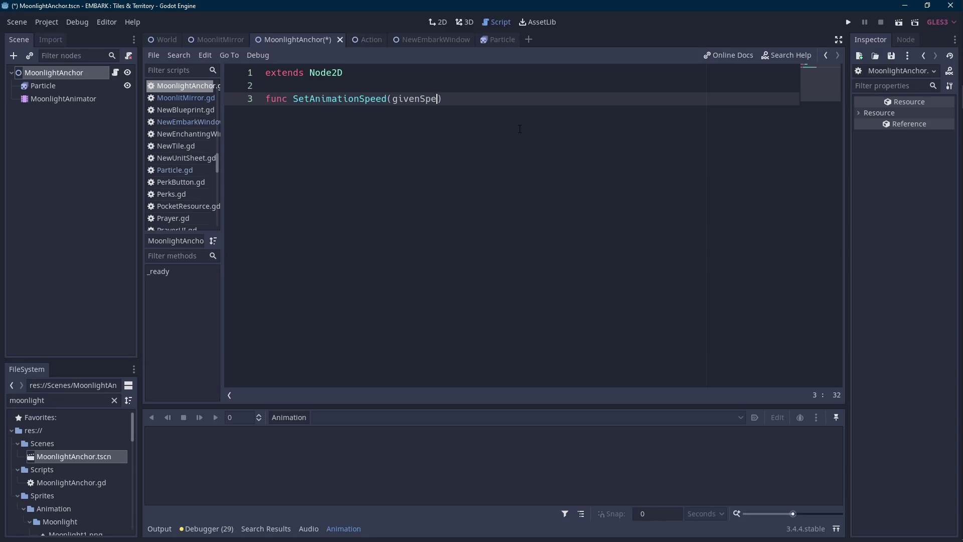
key(Return)
text(pass)
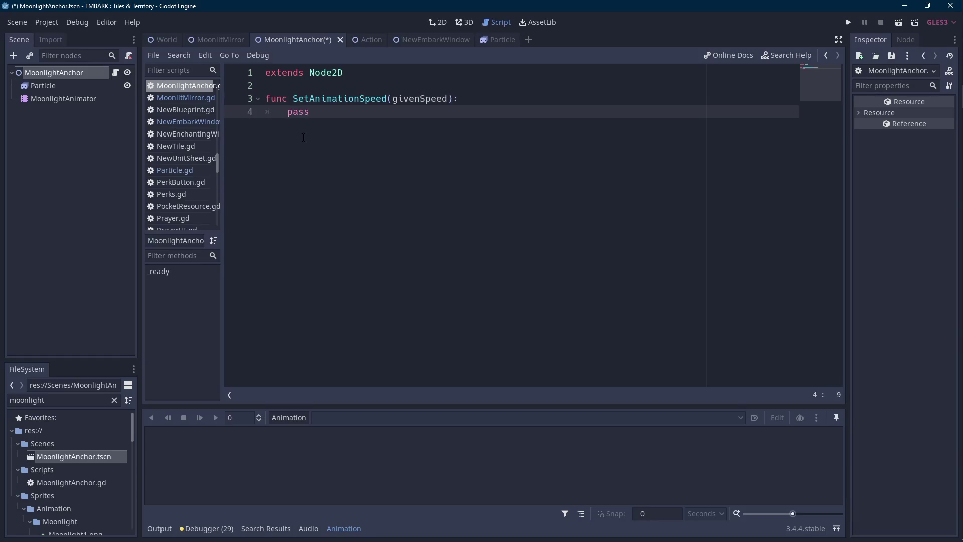
click(63, 99)
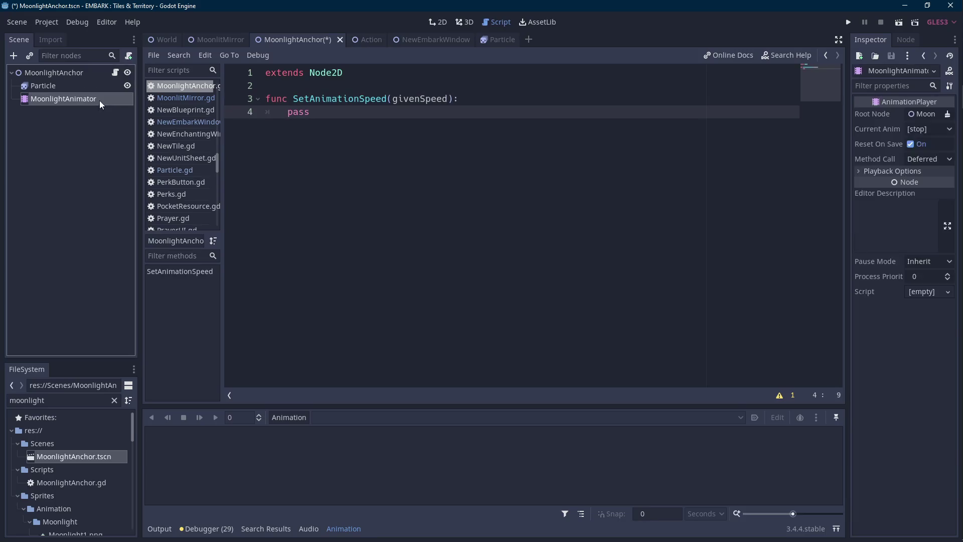
click(109, 77)
click(79, 100)
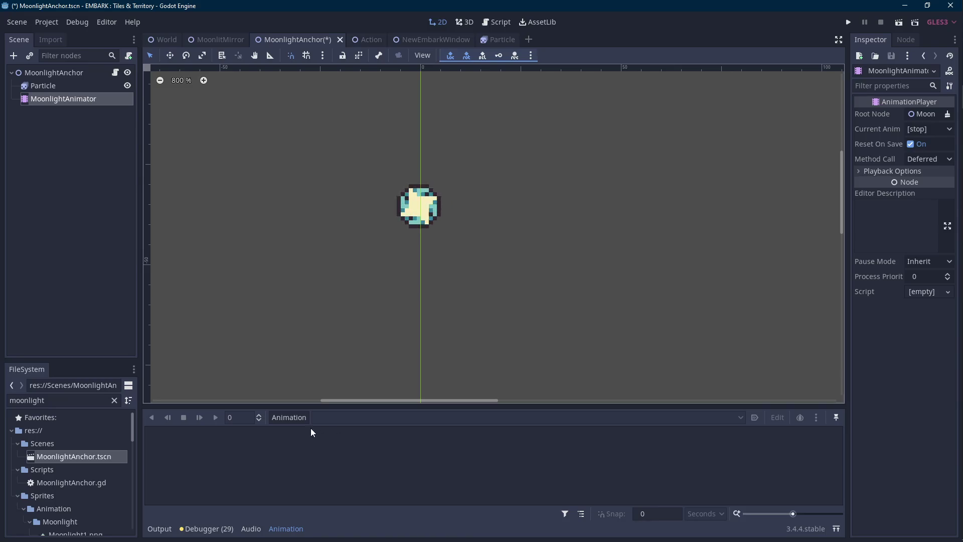
Create a new animation named Rotation in MoonlightAnimator and zoom its timeline in.
click(300, 418)
click(315, 361)
text(Rotation)
key(Return)
scroll(356, 224, up, 2)
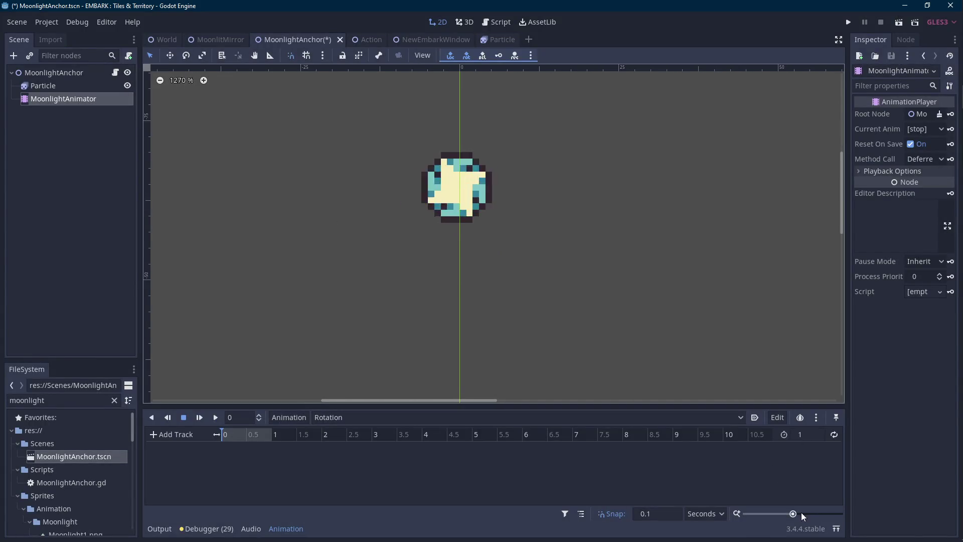
drag(794, 515, 805, 514)
Key the Particle's rotation at 0 and 360 at one second, enable looping, and play it.
click(70, 87)
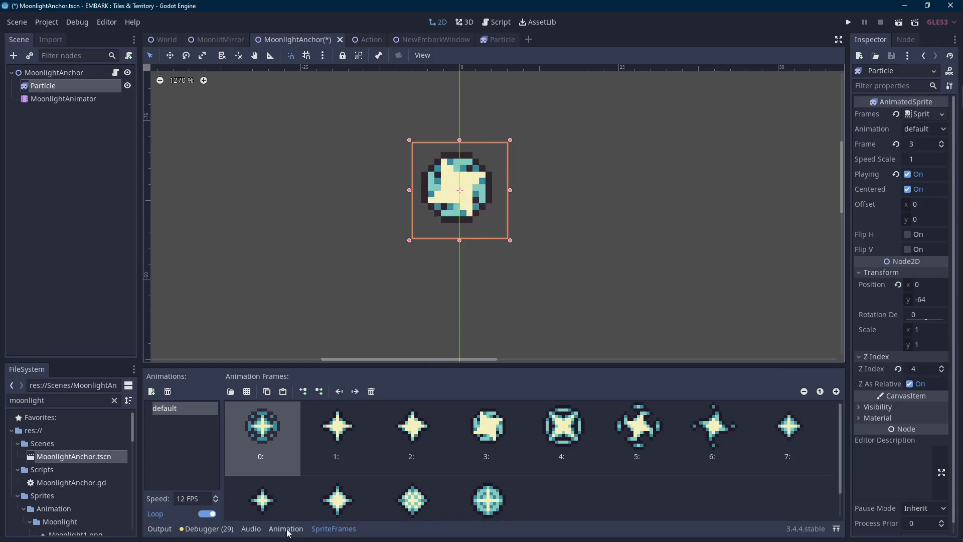
key(alt+n)
click(945, 314)
click(439, 293)
click(508, 434)
click(540, 434)
click(914, 315)
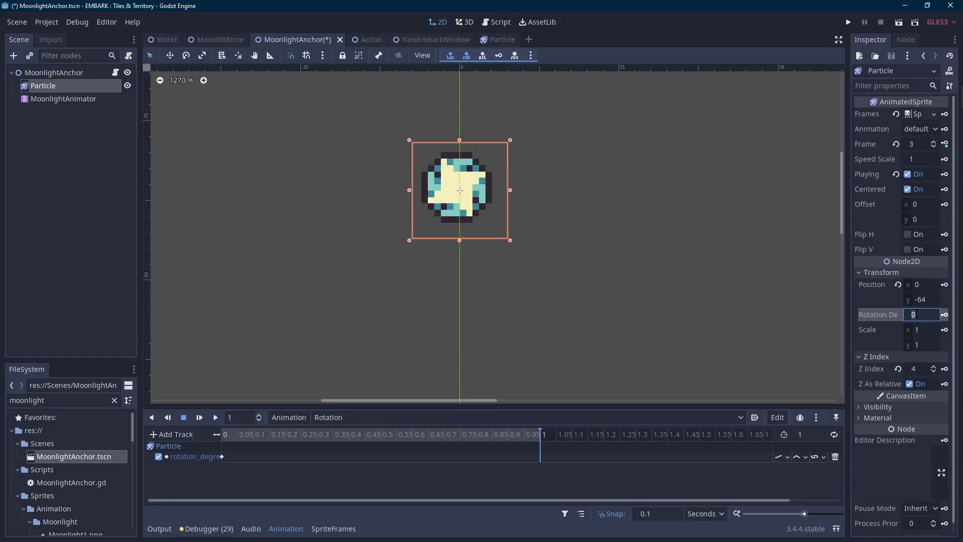
text(360)
click(949, 315)
click(237, 435)
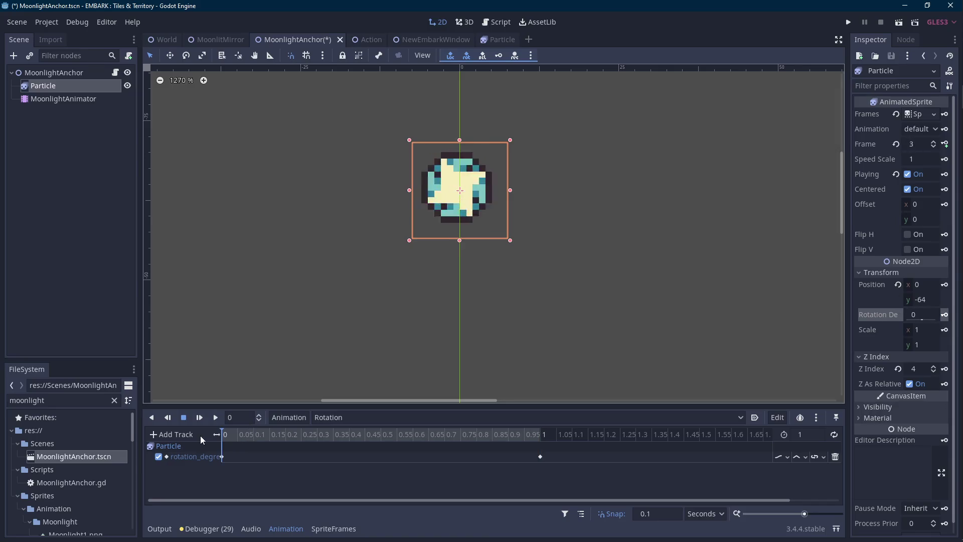
click(834, 435)
click(216, 418)
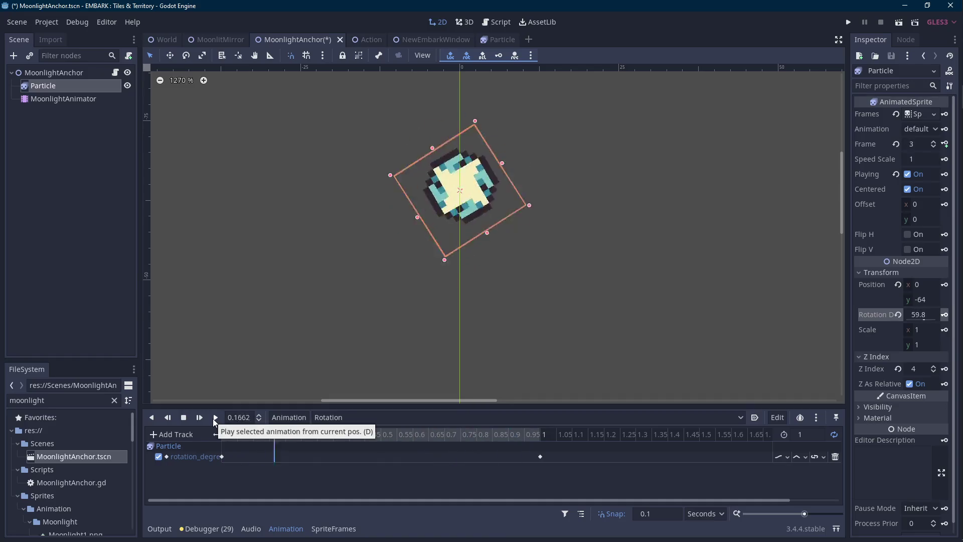
Stop the Rotation animation and zoom and pan the canvas to recentre the particle.
click(185, 418)
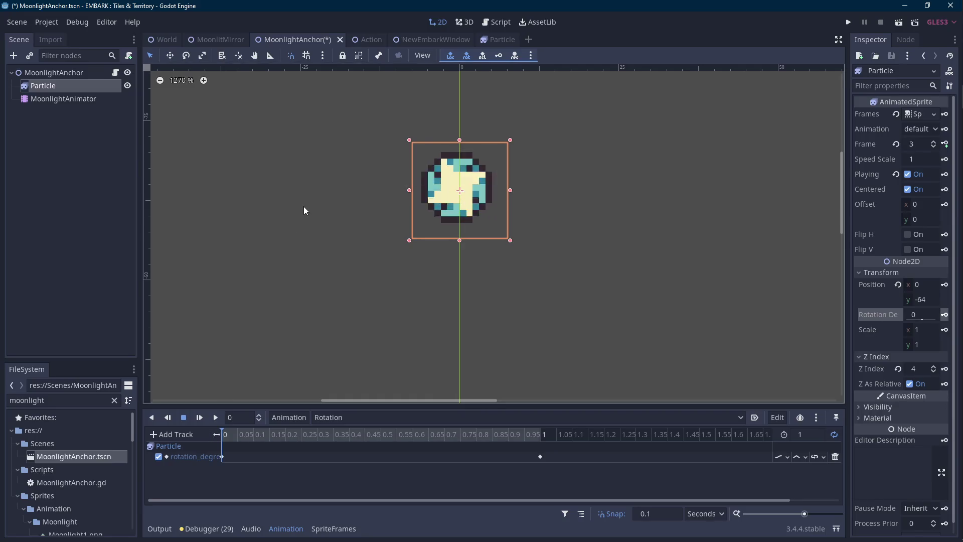
scroll(434, 228, up, 1)
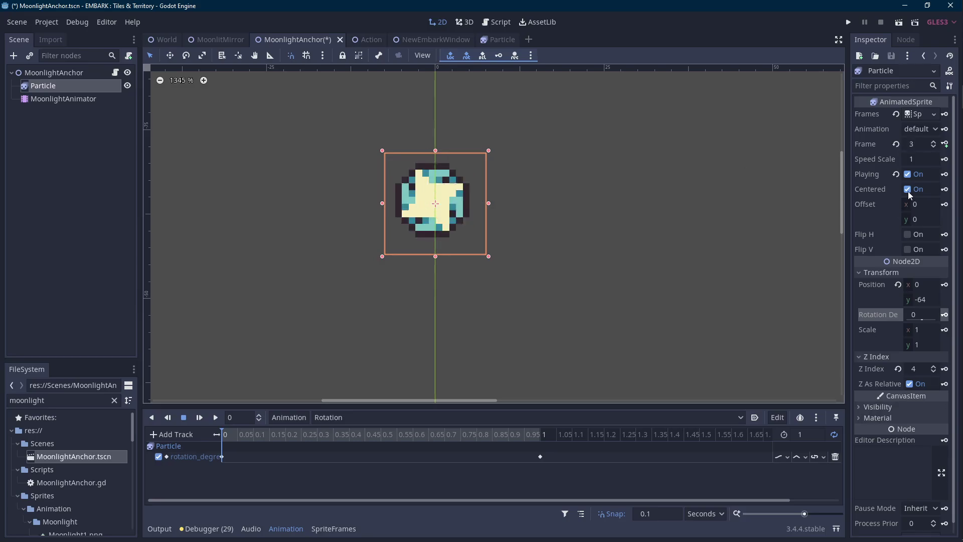
scroll(508, 231, up, 1)
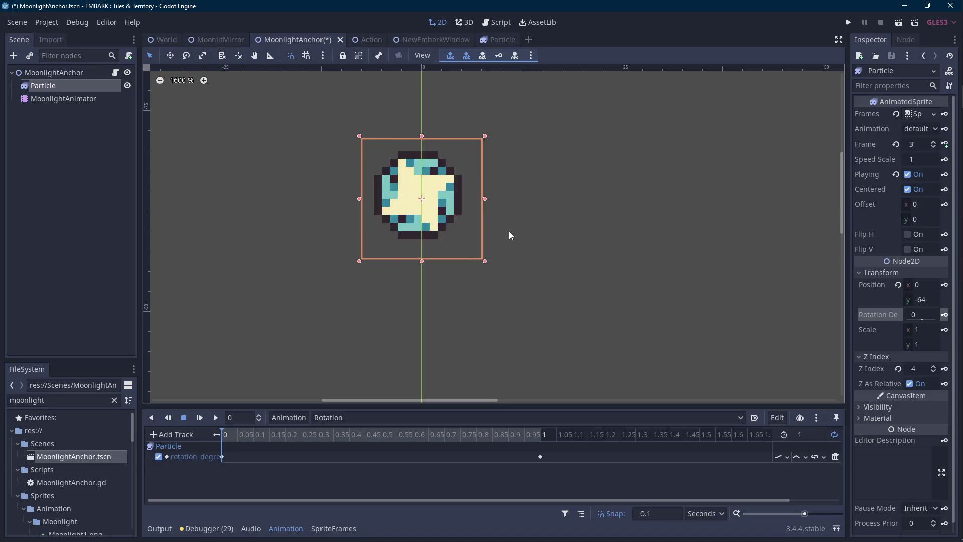
scroll(441, 200, up, 5)
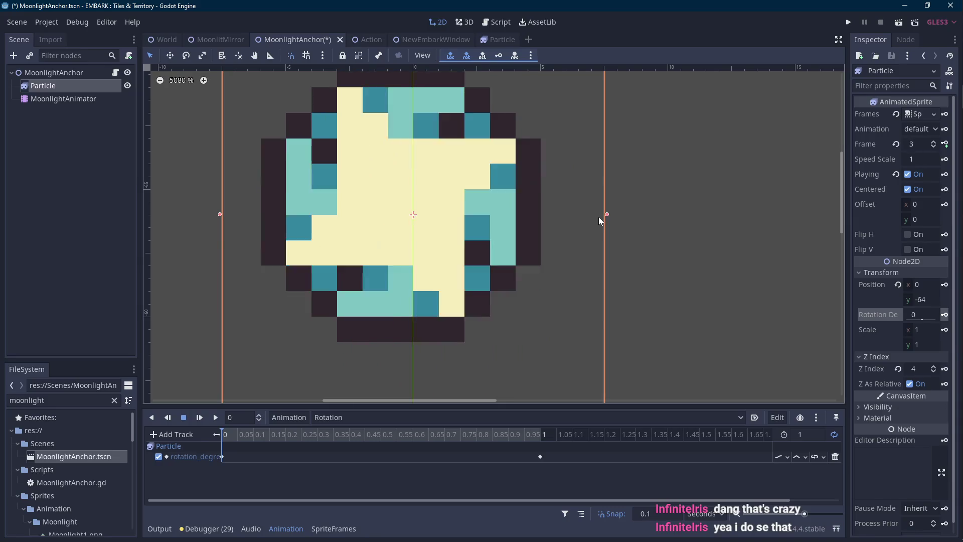
scroll(599, 217, down, 6)
drag(599, 217, 551, 223)
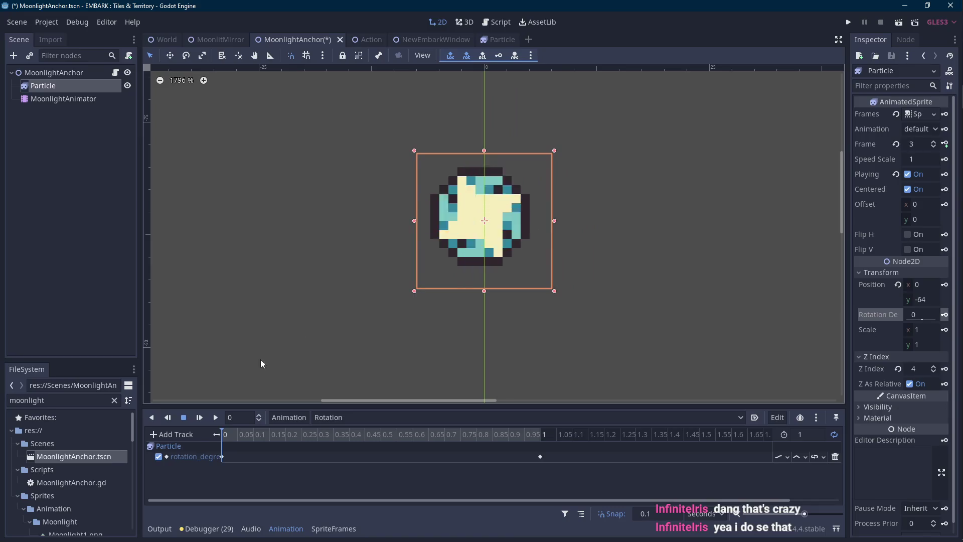
Replay and stop the Rotation animation, then save the MoonlightAnchor scene with Ctrl+S.
click(218, 417)
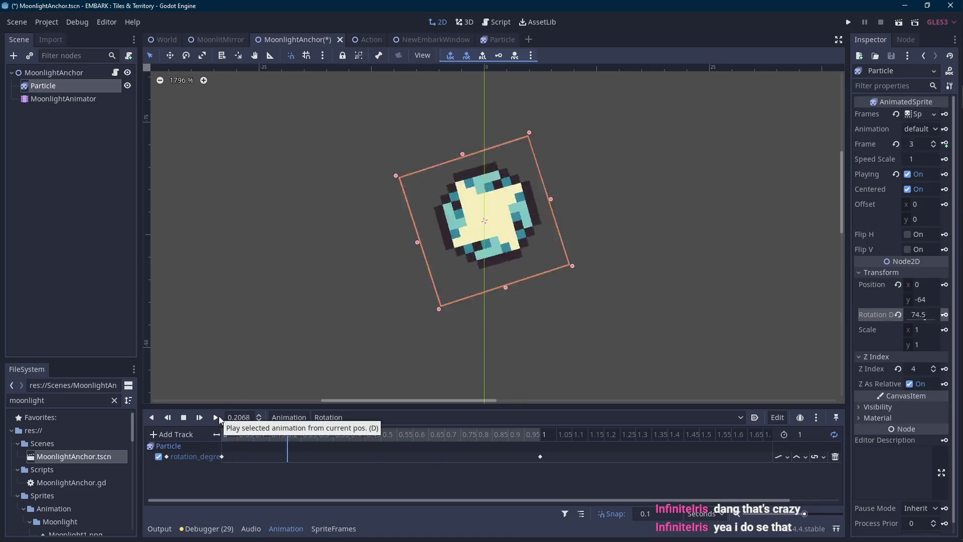
click(185, 418)
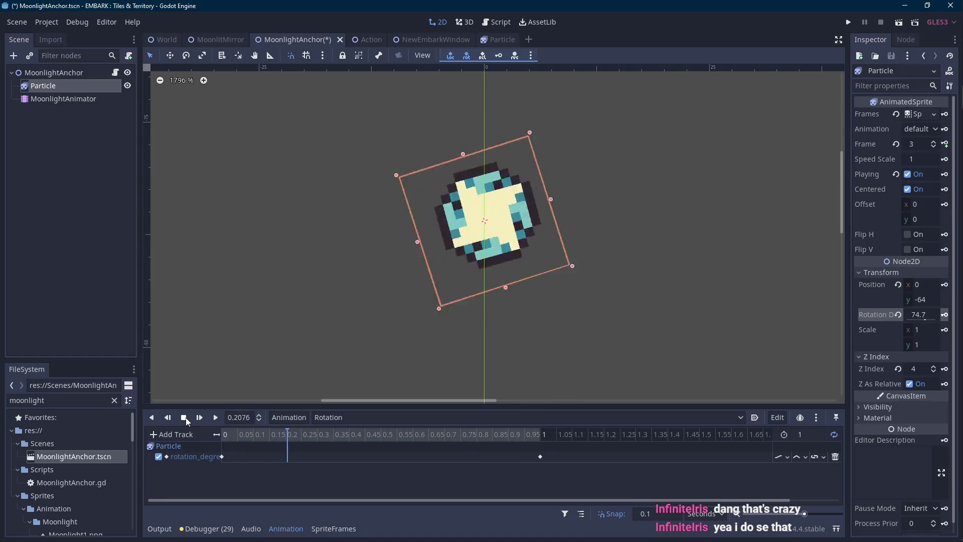
click(184, 418)
scroll(420, 303, down, 3)
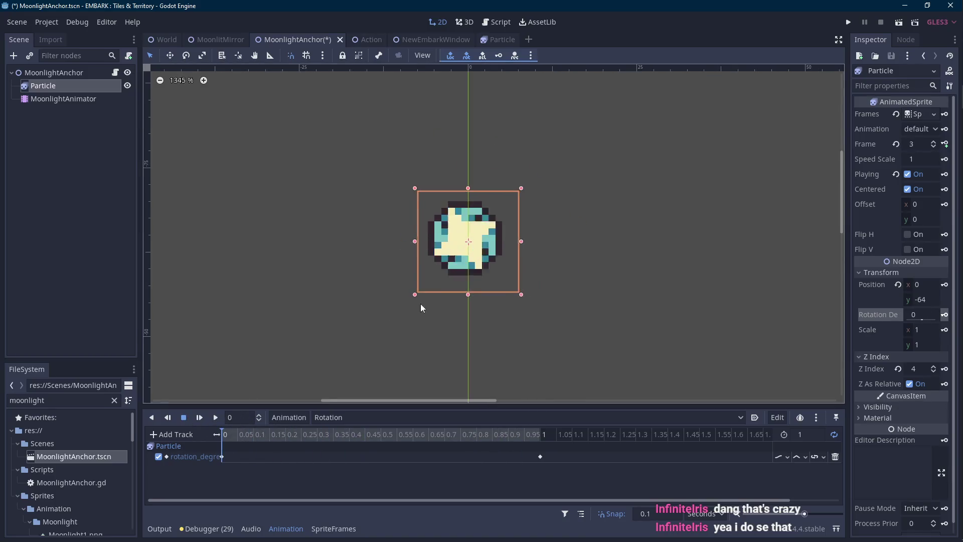
key(ctrl+s)
click(116, 76)
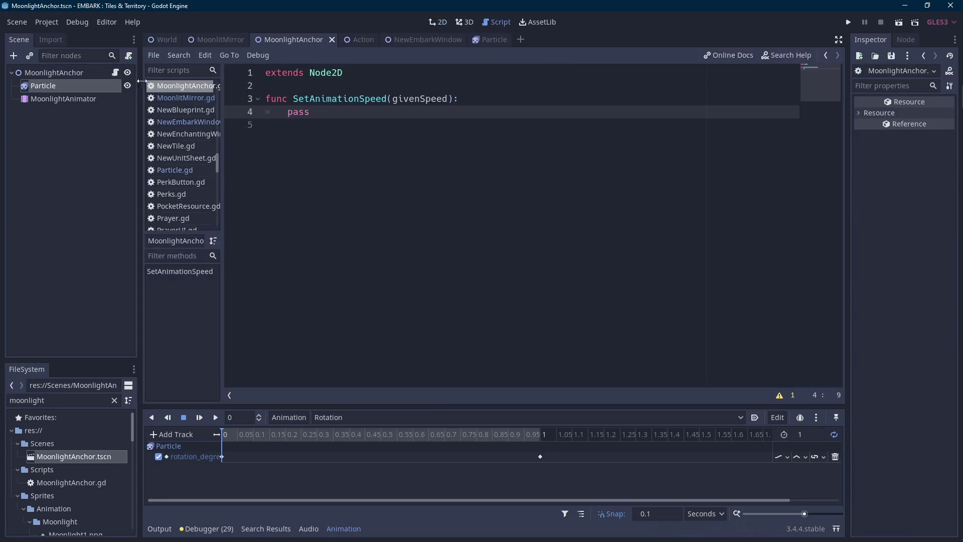
Declare onready var anim = $MoonlightAnimator above the SetAnimationSpeed function.
double_click(419, 112)
key(BackSpace)
key(ctrl+space)
key(Escape)
text(pass)
key(Up)
key(Up)
key(Return)
text(on)
key(Return)
text(var anim = $Moon)
key(Return)
key(ctrl+space)
key(Escape)
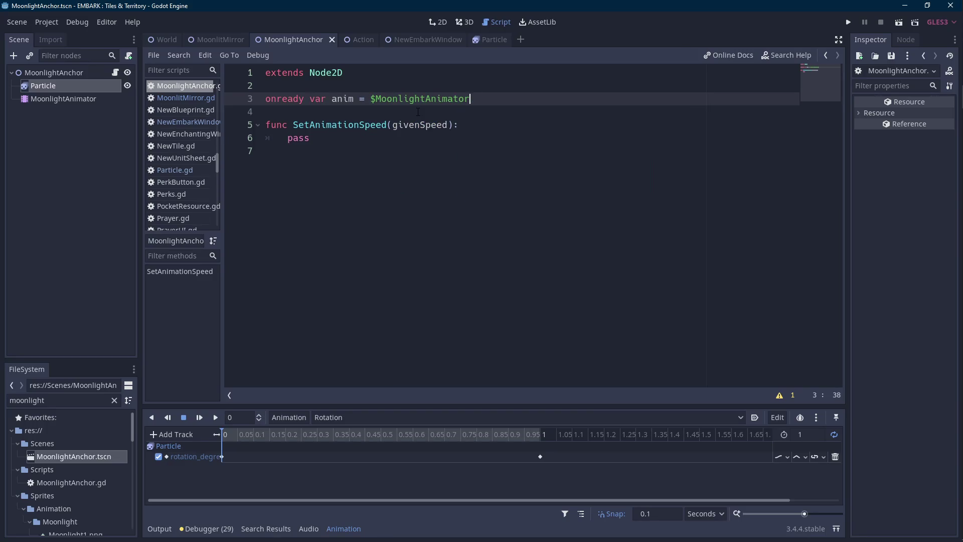
Replace the pass statement with anim.play("RESET").
key(ctrl+shift+Right)
key(ctrl+c)
key(Down)
key(Down)
key(Down)
key(ctrl+shift+Left)
key(ctrl+v)
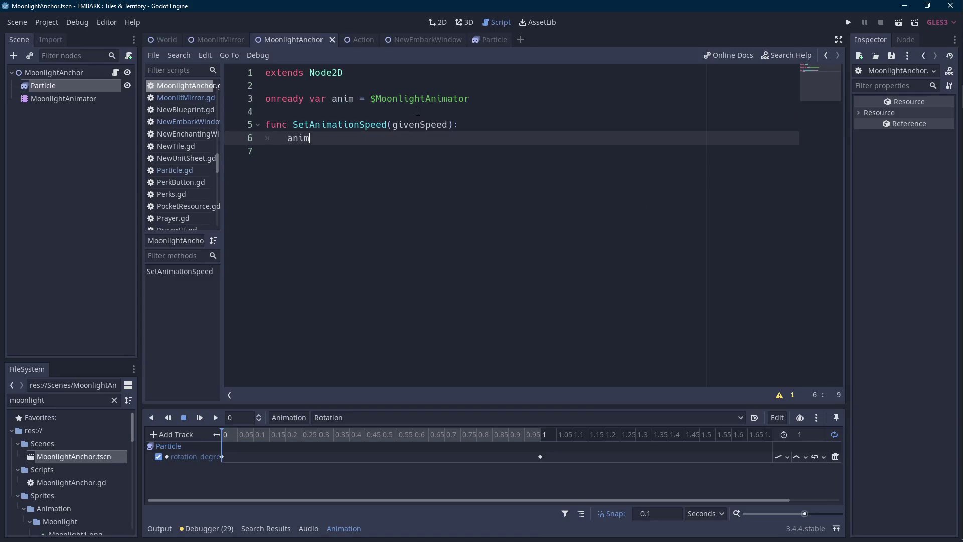
text(.res)
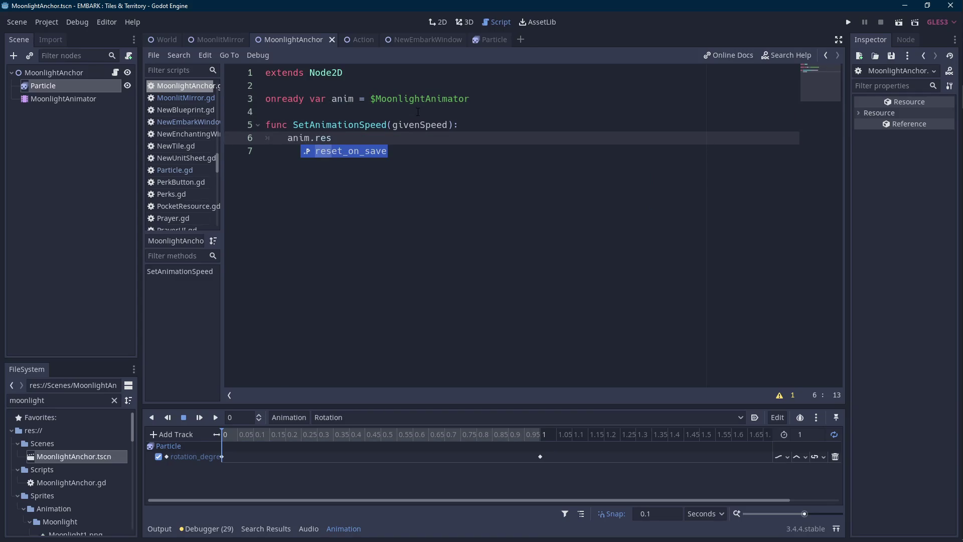
key(BackSpace)
key(BackSpace)
key(BackSpace)
text(pl)
key(Return)
key(Return)
text())
key(Return)
Add a second line anim.play("Rotation") to SetAnimationSpeed.
text(anim.pl)
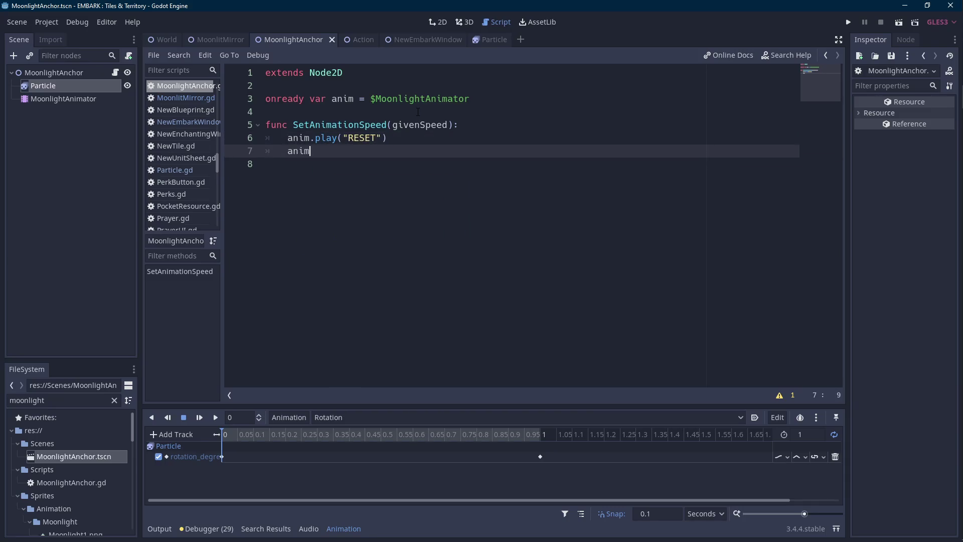
key(Return)
key(Down)
key(Return)
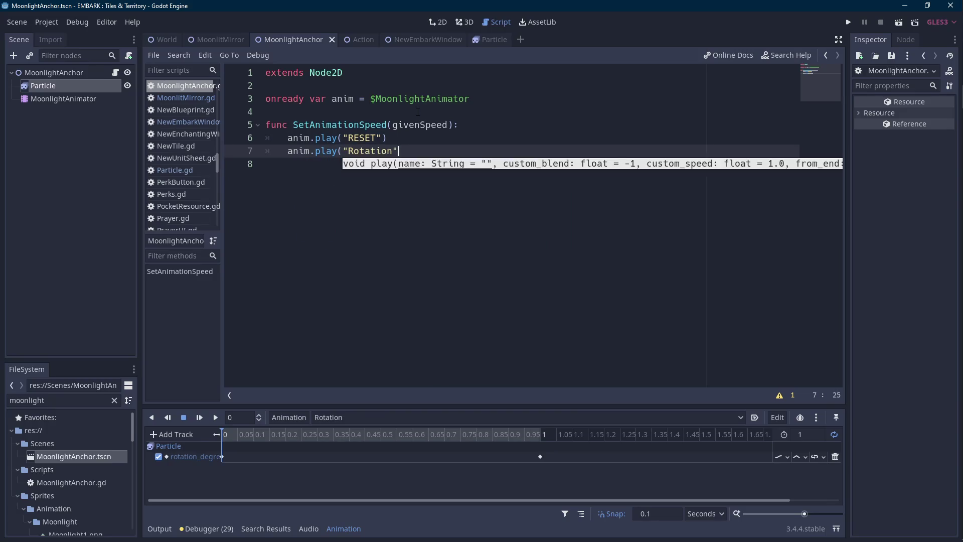
text())
key(Return)
Begin the next line with anim.playback_speed via autocomplete.
text(ani)
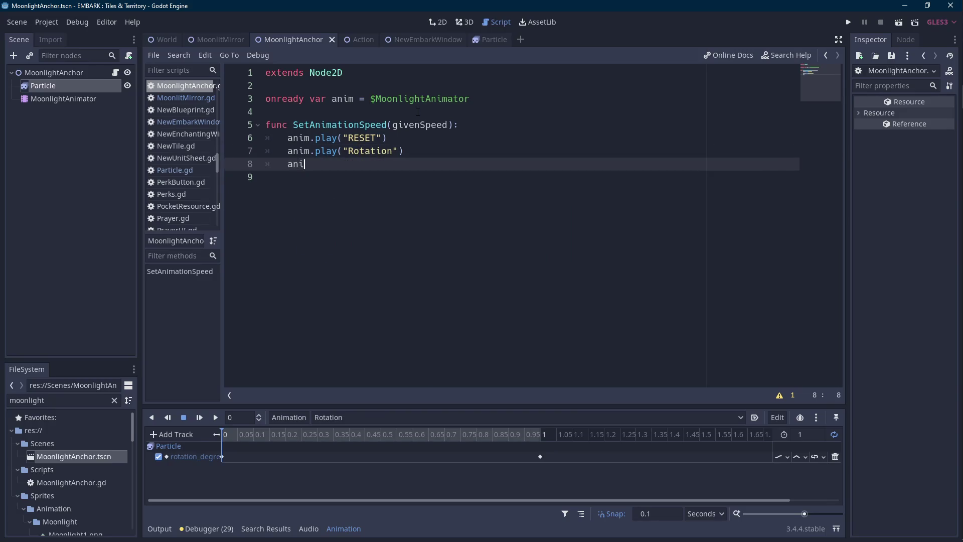
text(m.speed)
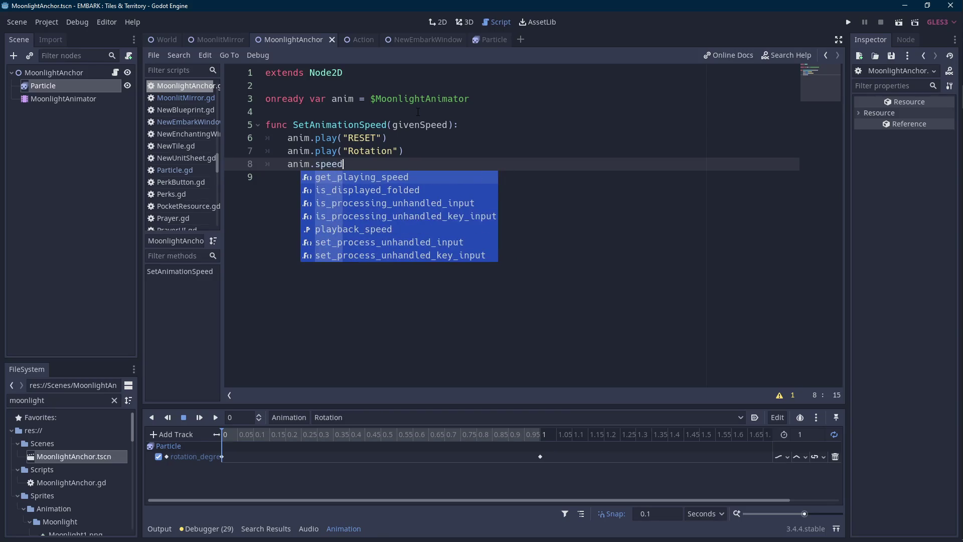
key(Down)
key(Down)
key(Down)
key(Return)
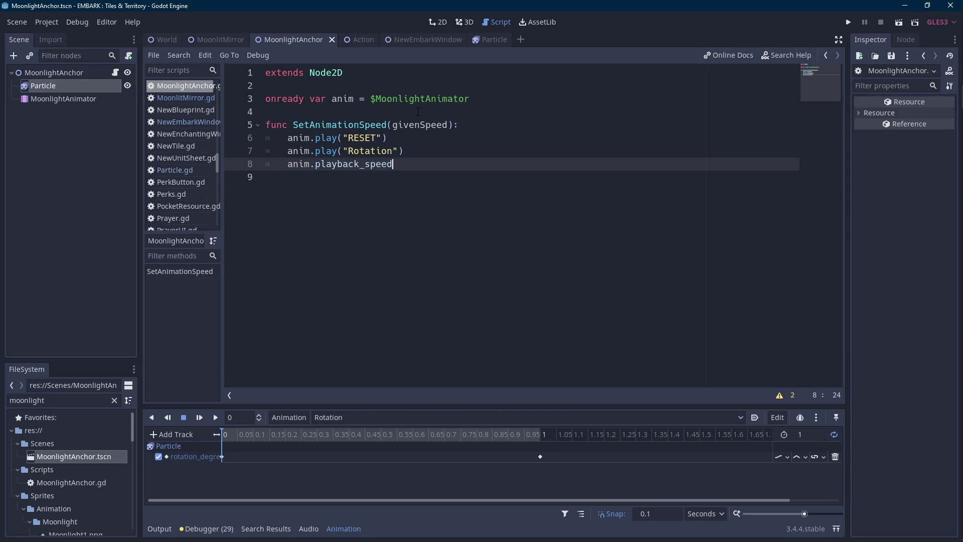
click(89, 100)
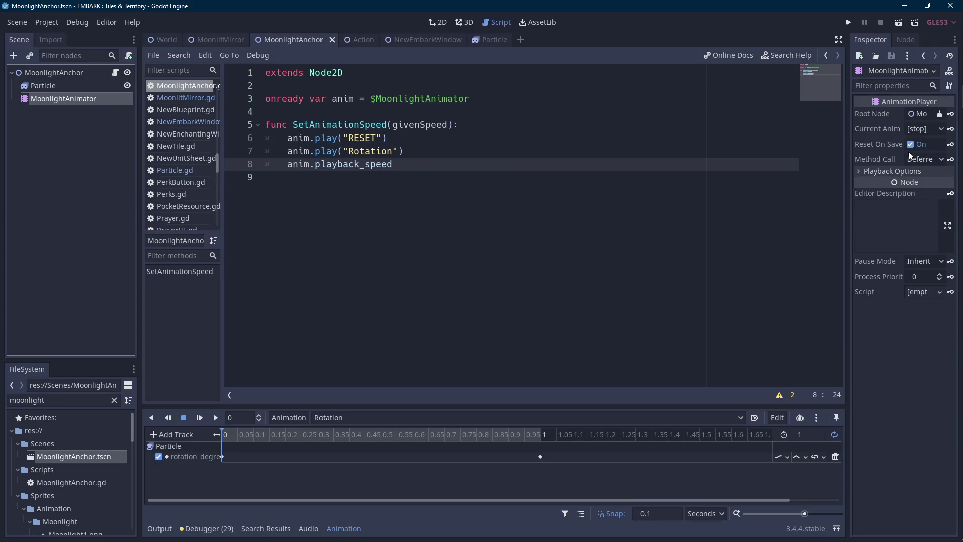
Check the animator's playback speed option, then complete line 8 as anim.playback_speed = givenSpeed.
click(882, 172)
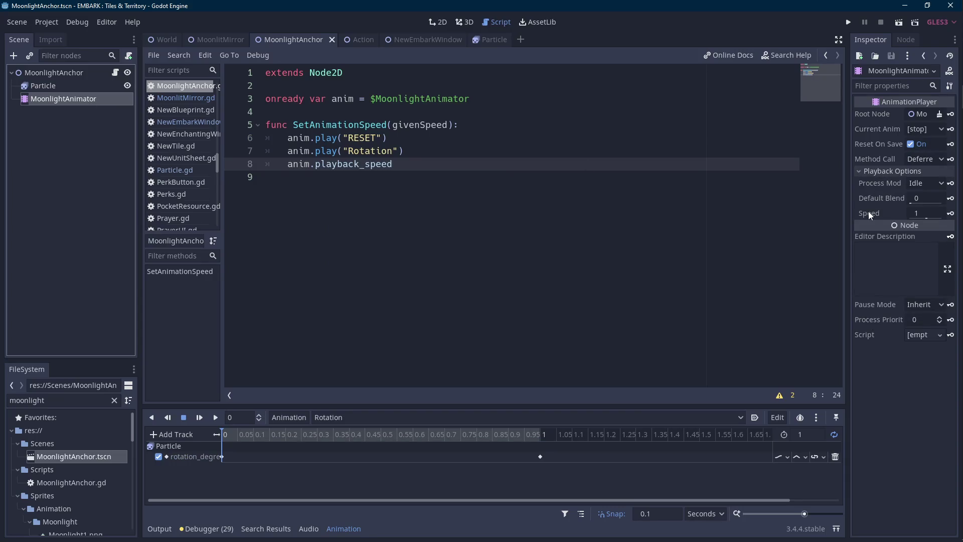
click(473, 159)
text(= givenSpeed)
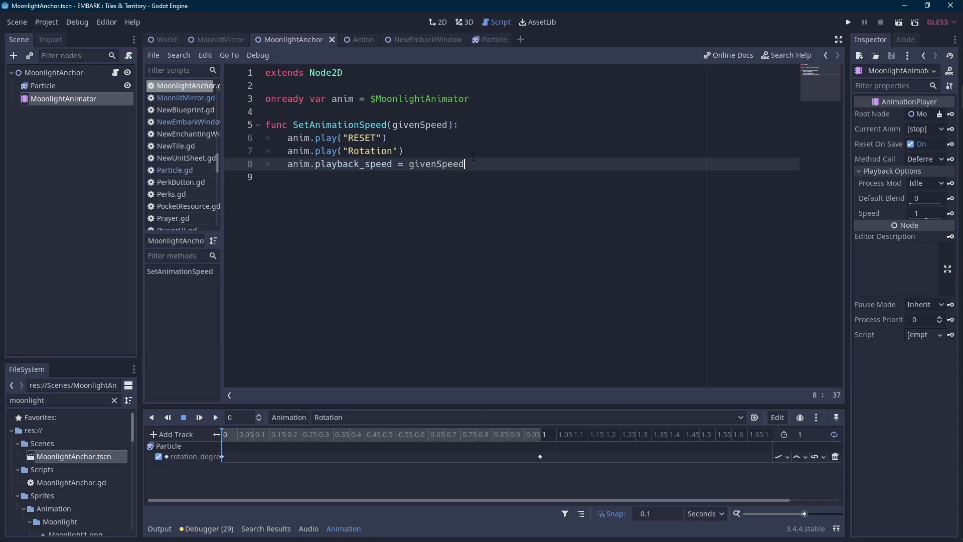
click(335, 531)
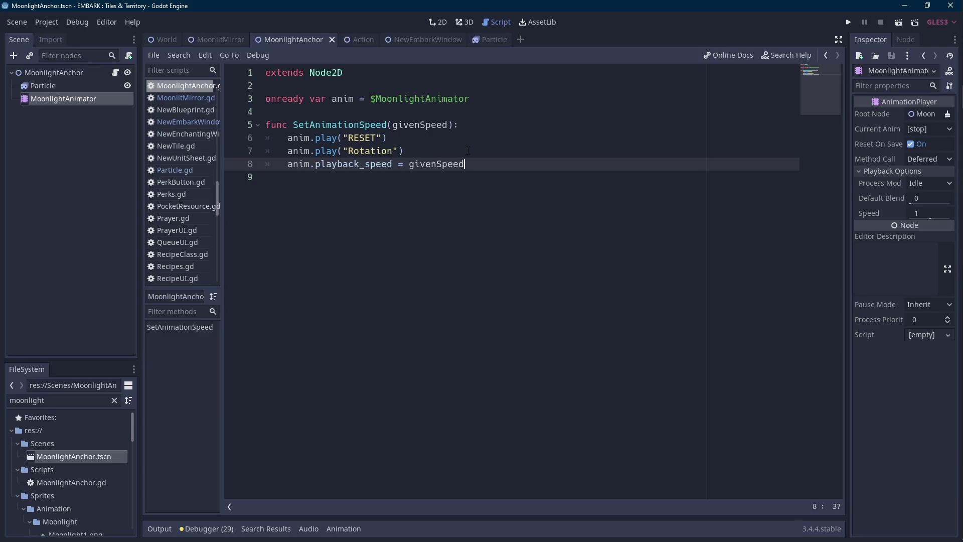
click(216, 40)
Below the rotationSpeed line, add 'for particle in visibleParticles:' with body particle.SetSpeed().
scroll(469, 290, down, 10)
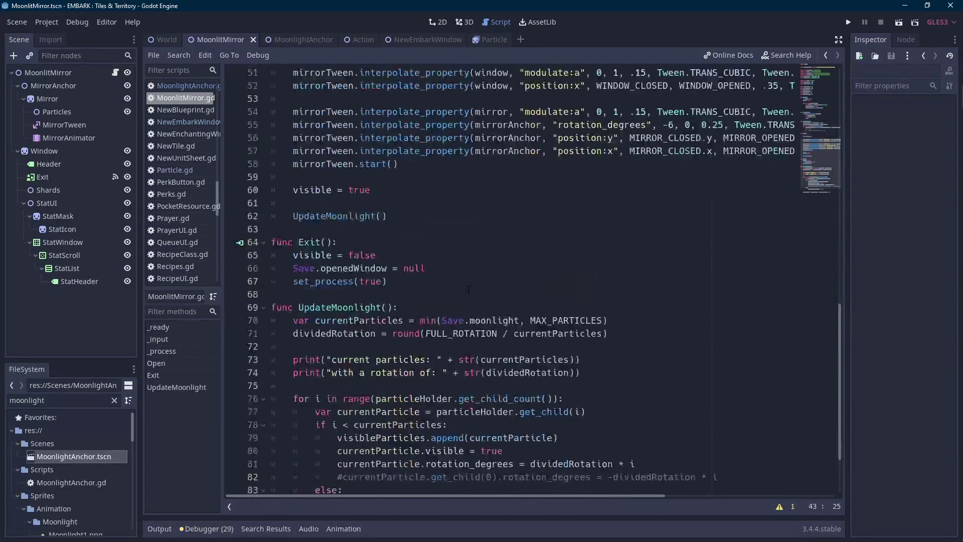
click(622, 437)
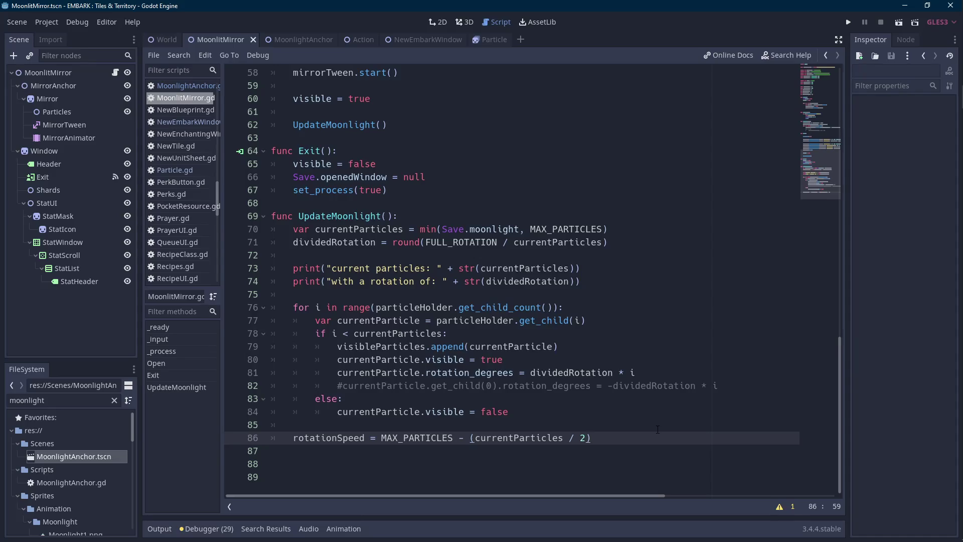
key(Return)
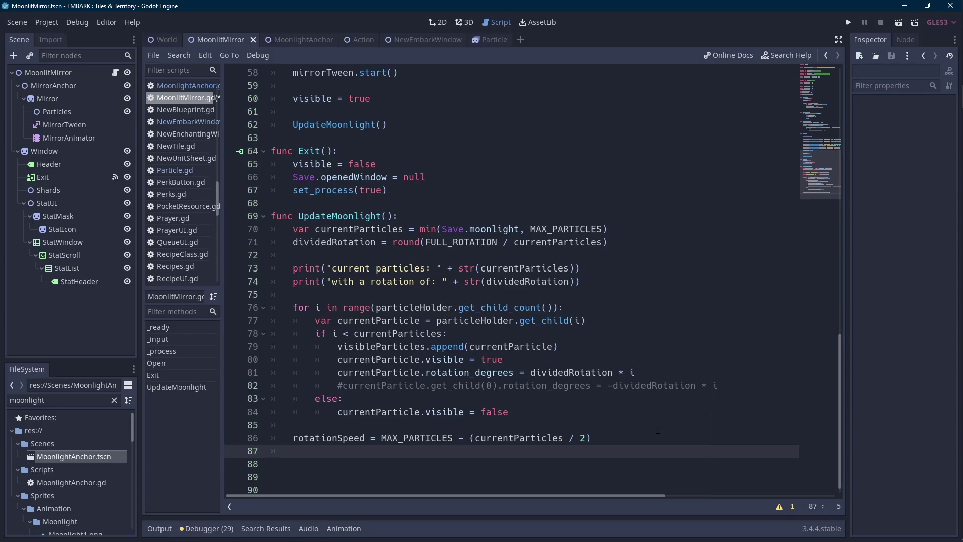
text(for )
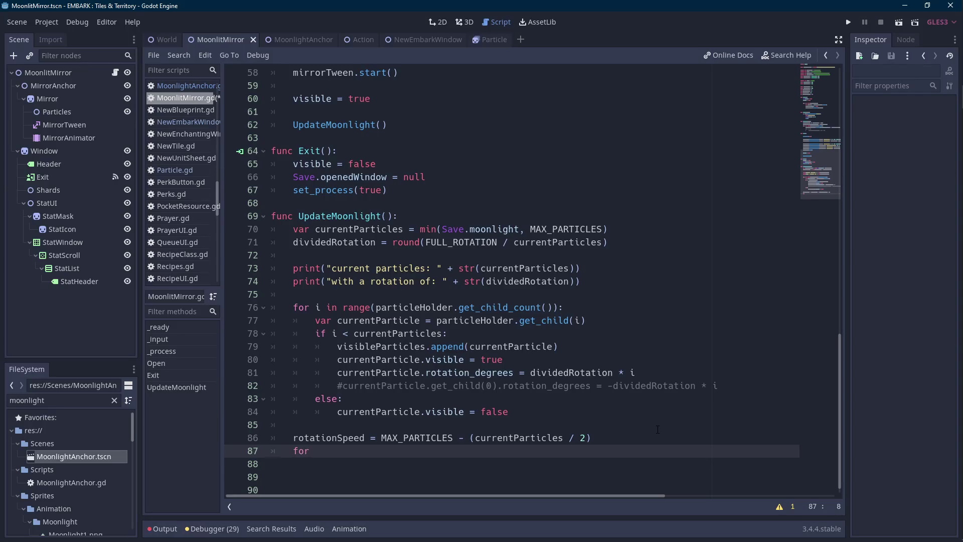
text(particle in visi)
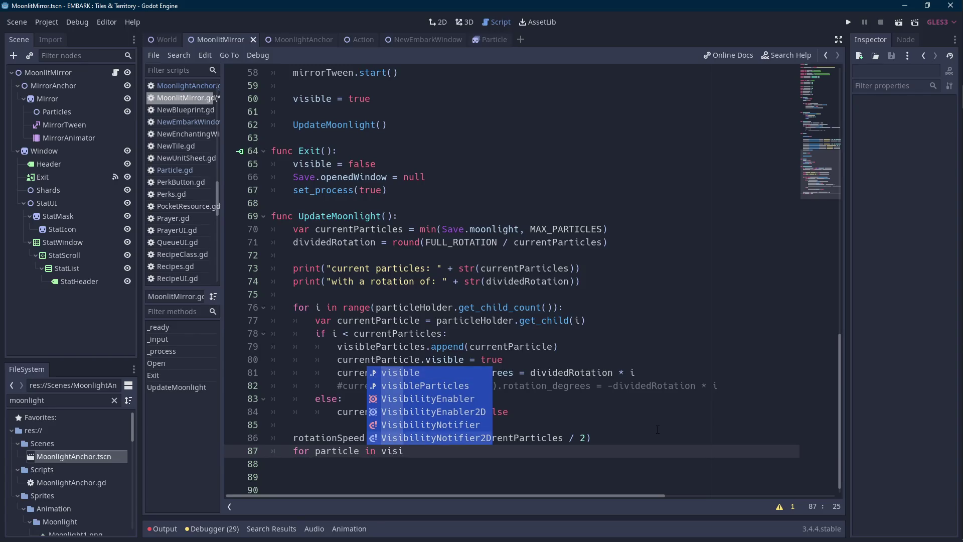
key(Down)
key(Return)
text(:)
key(Return)
text(particle.SetSpeed())
click(303, 37)
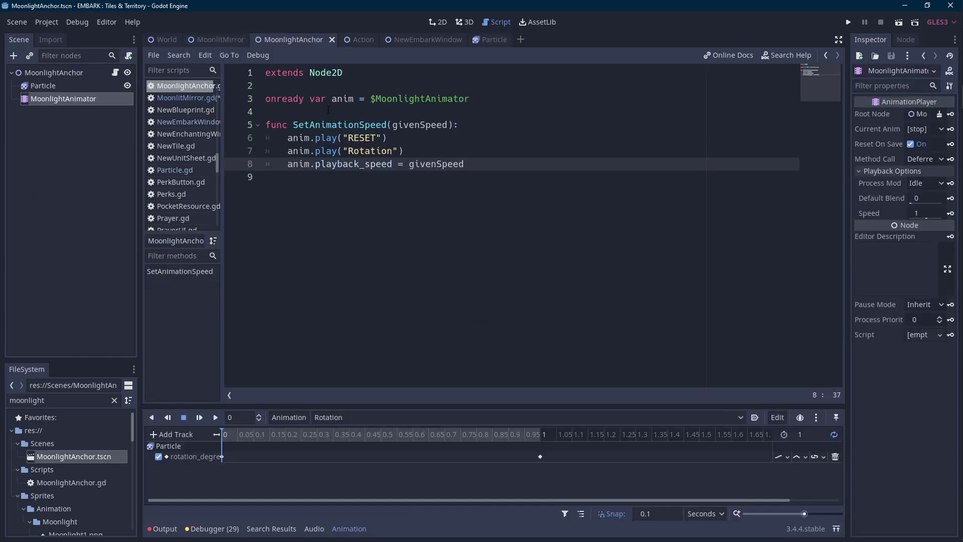
Replace the SetSpeed() placeholder with a SetAnimationSpeed(FULL_ROTATION call on line 88.
double_click(340, 124)
click(217, 42)
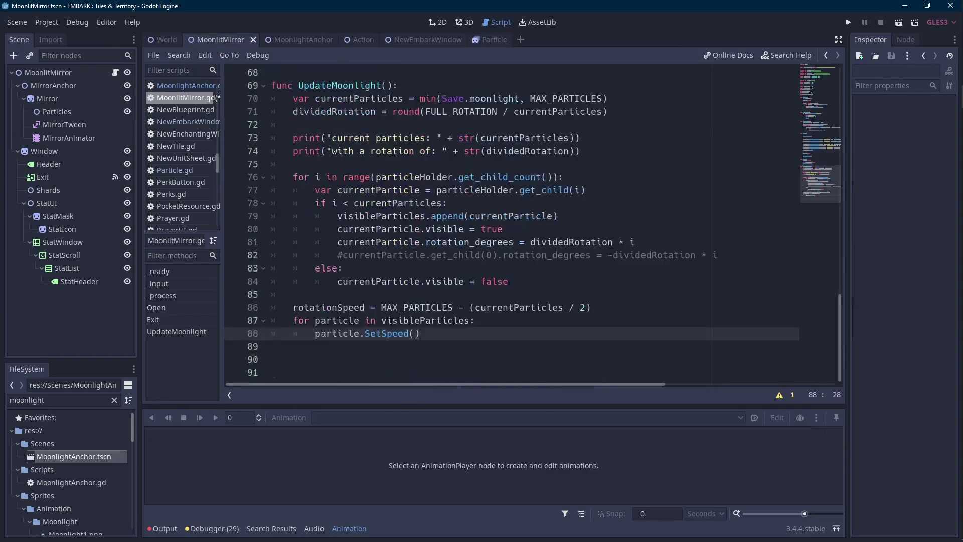
key(shift+Left)
key(shift+Left)
key(shift+Left)
key(ctrl+v)
text((max)
text(_)
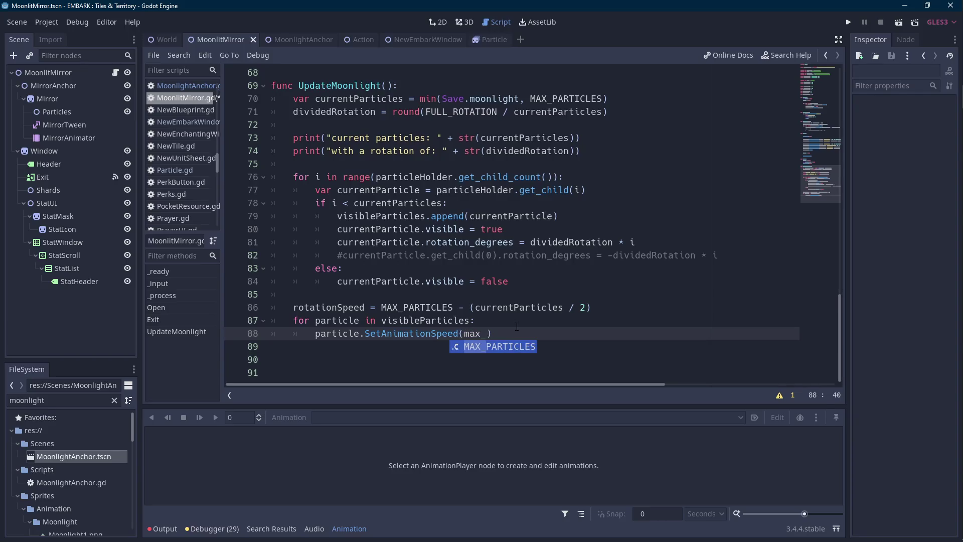
key(BackSpace)
key(BackSpace)
key(BackSpace)
text(FULL)
key(Return)
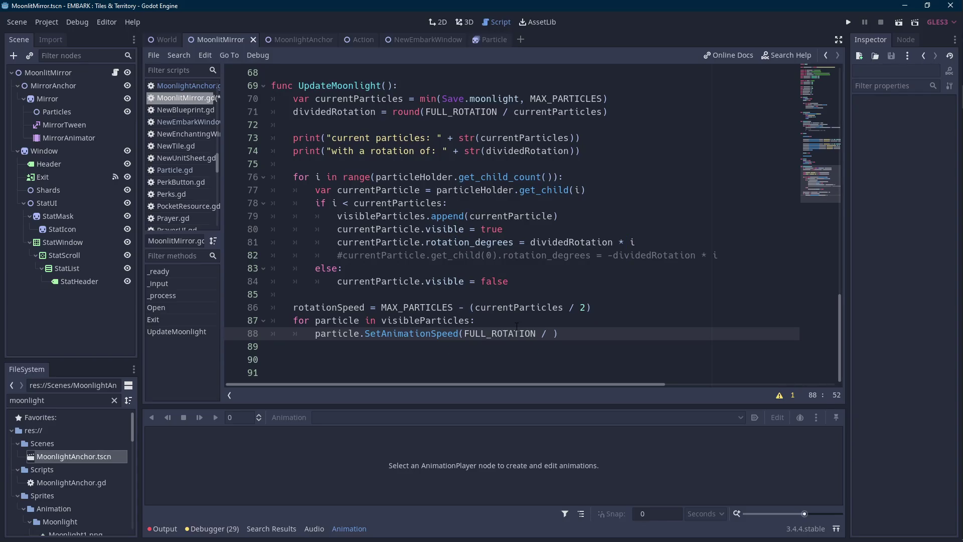
Paste rotationSpeed as the divisor so the argument reads FULL_ROTATION / rotationSpeed.
double_click(328, 307)
key(ctrl+c)
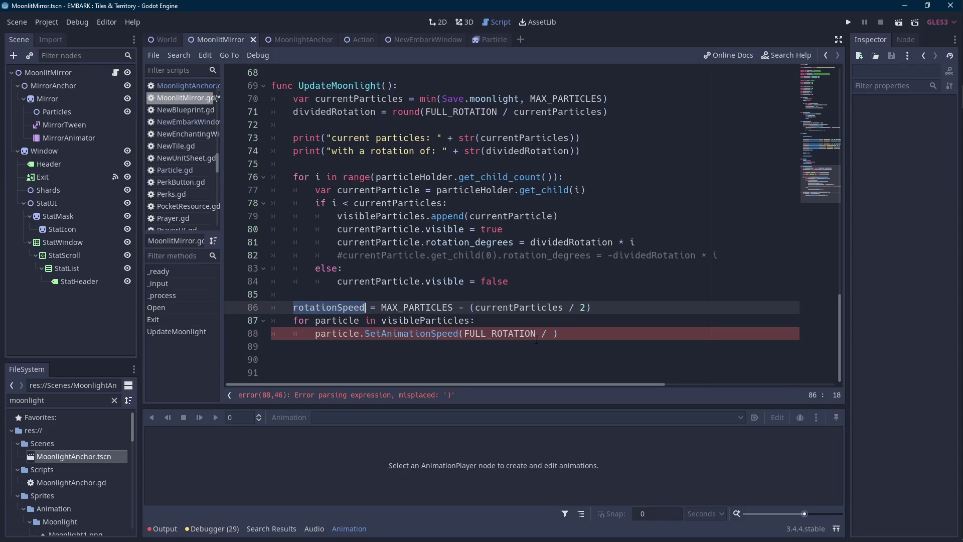
click(552, 333)
key(ctrl+v)
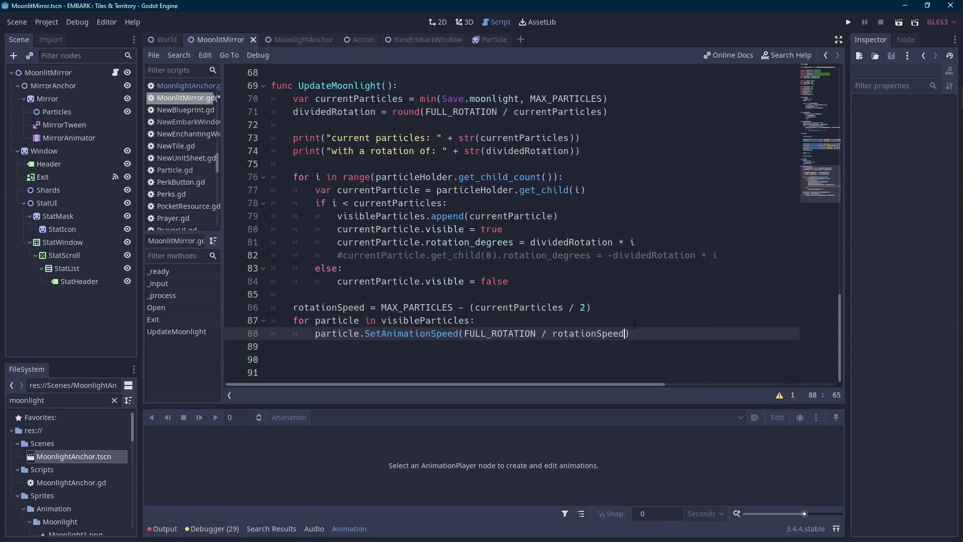
key(Scroll_Lock)
key(Scroll_Lock)
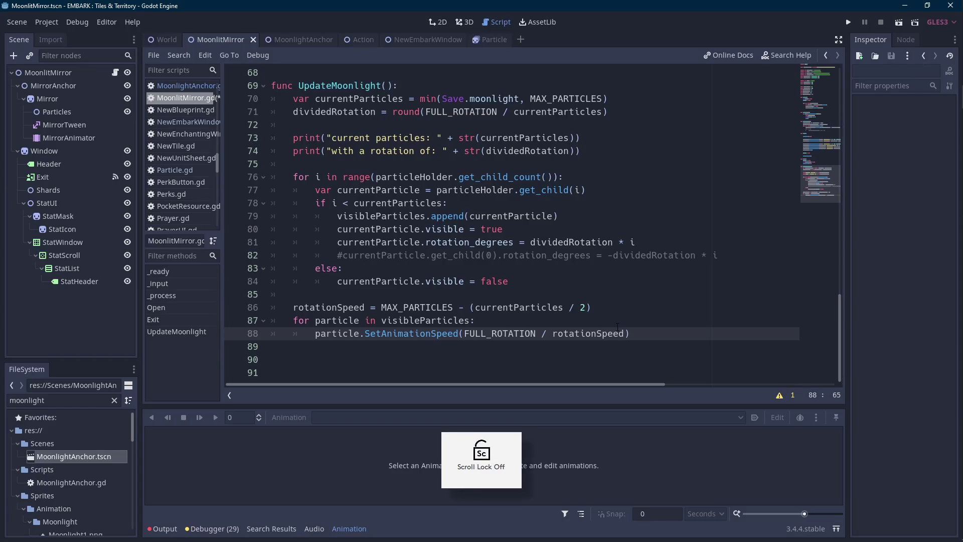
double_click(340, 333)
click(349, 529)
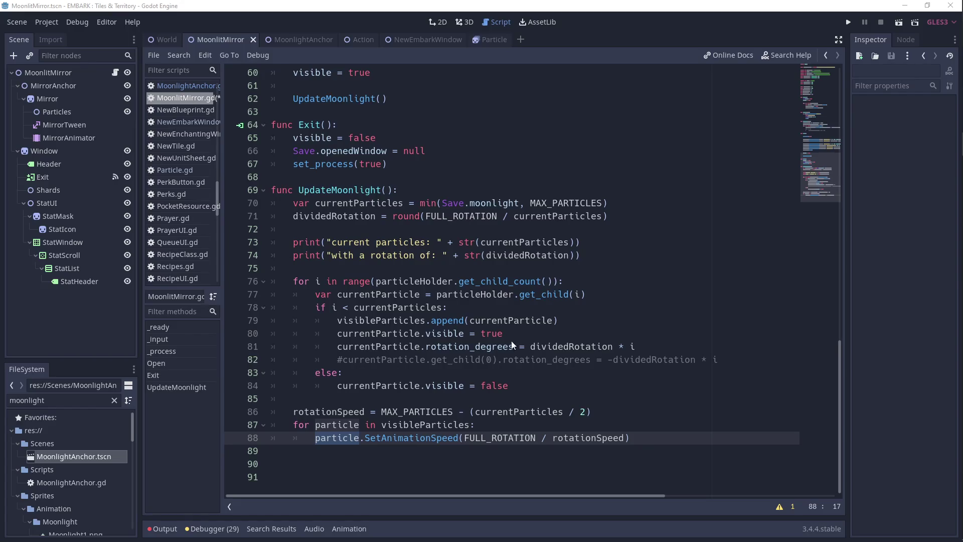
double_click(522, 438)
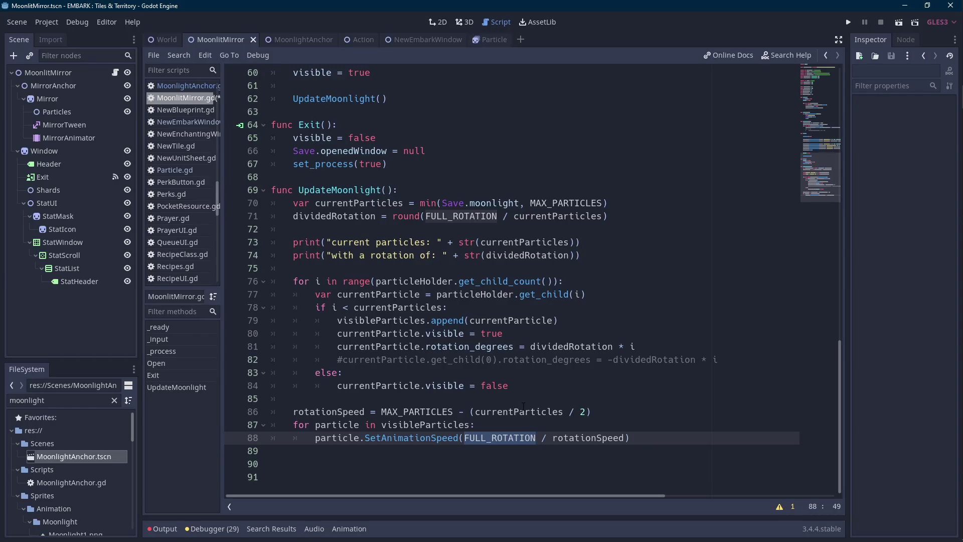
click(299, 41)
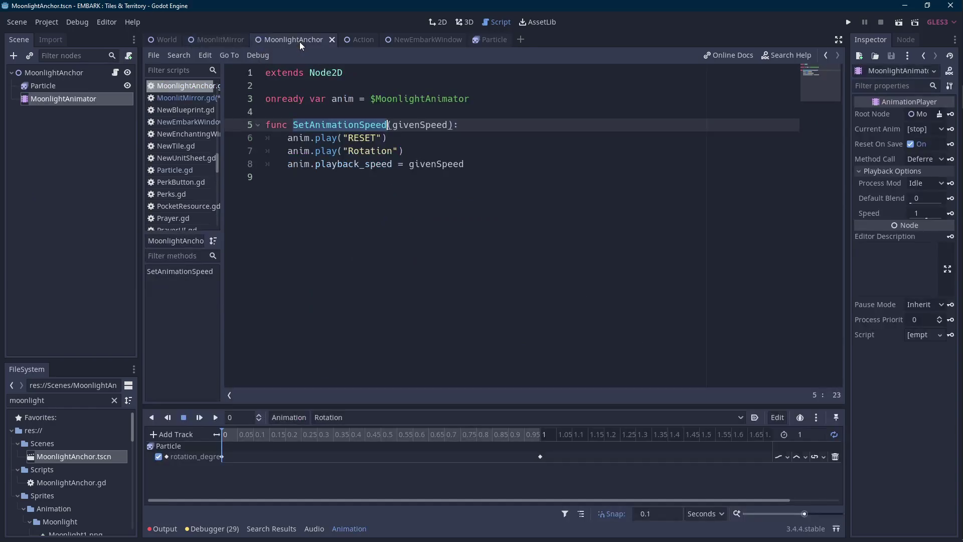
Insert print("obtained a speed of " + str()) as the function's first line.
click(495, 128)
key(Return)
text(print())
key(Left)
text("obnta)
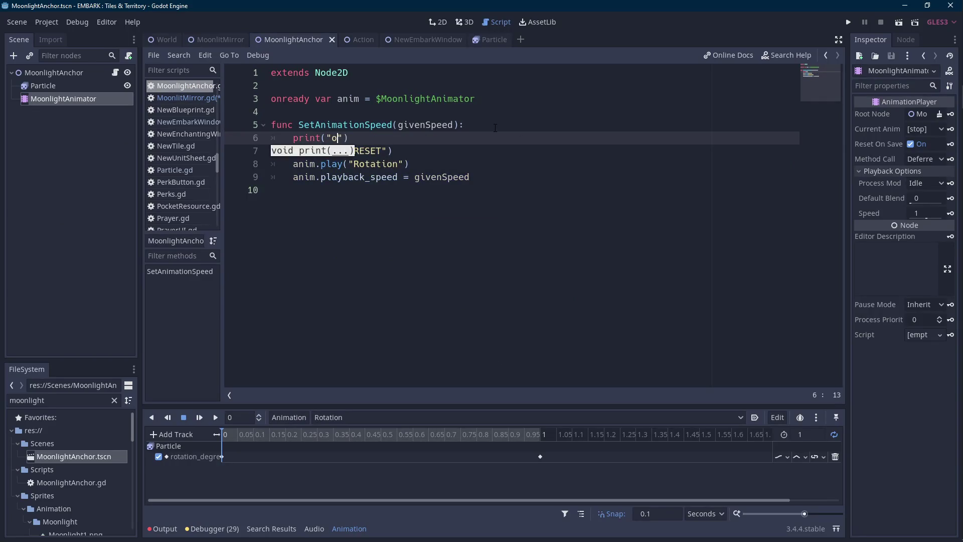
key(BackSpace)
key(BackSpace)
key(BackSpace)
text(tained a sp)
text(eed of " +str()
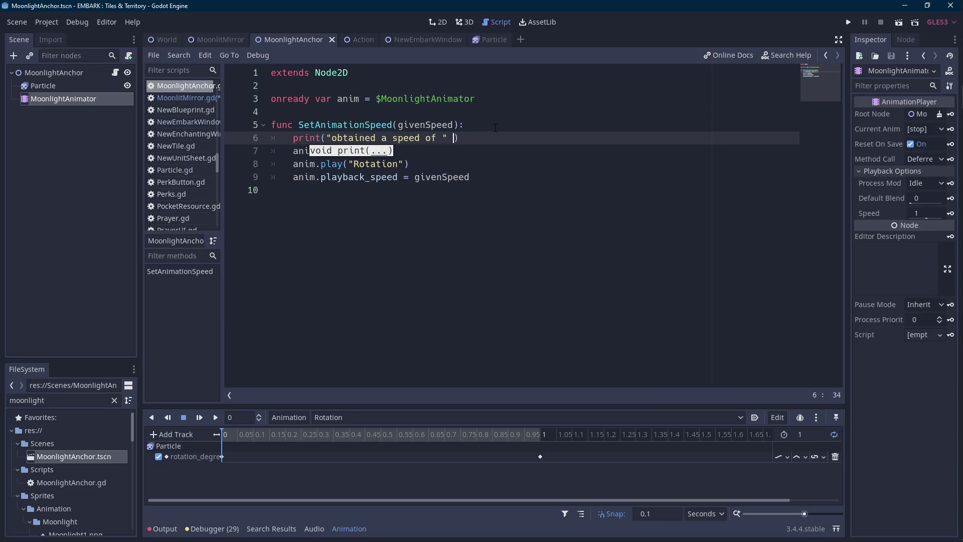
Pass givenSpeed into the str() call of the new print line.
key(Up)
key(Left)
key(Left)
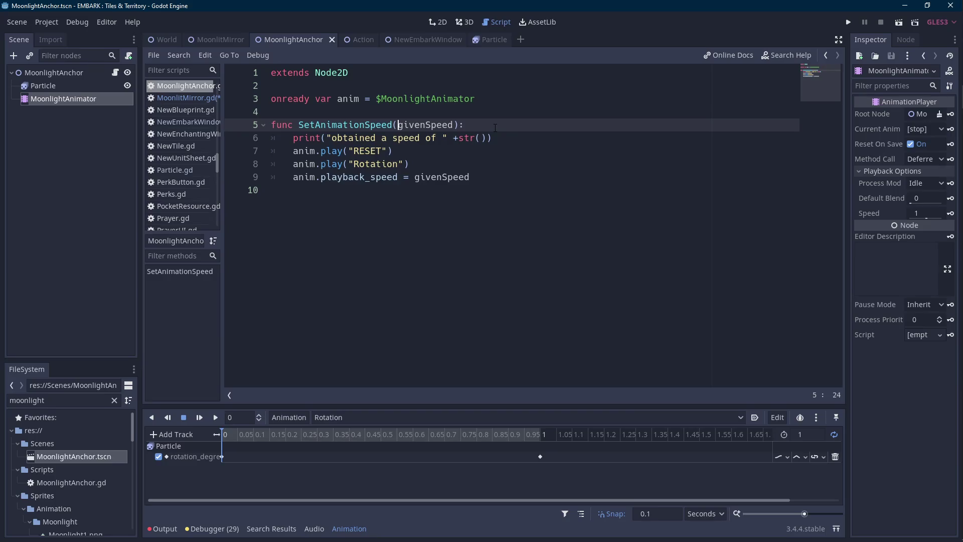
key(Down)
key(Right)
key(Right)
key(Right)
key(Right)
text(givenSpeed)
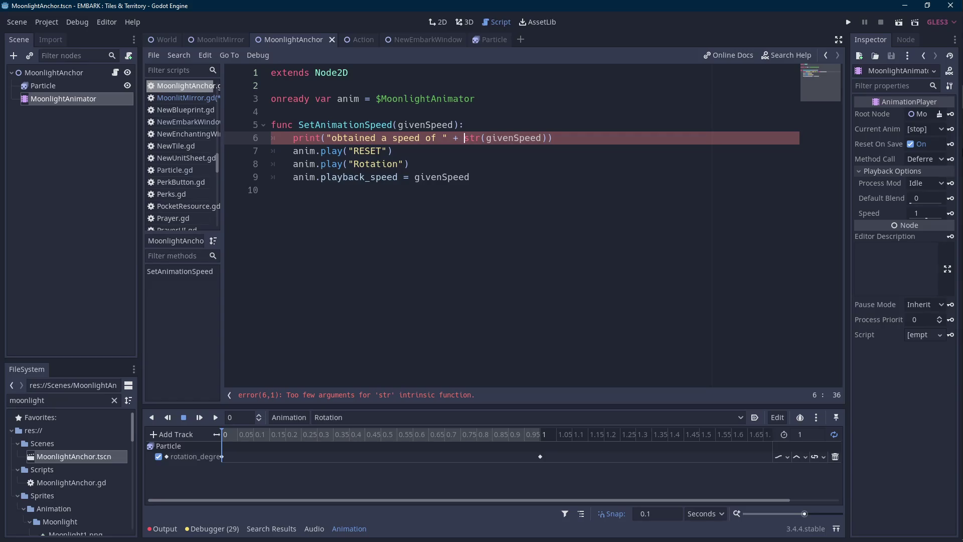
mouse_move(961, 151)
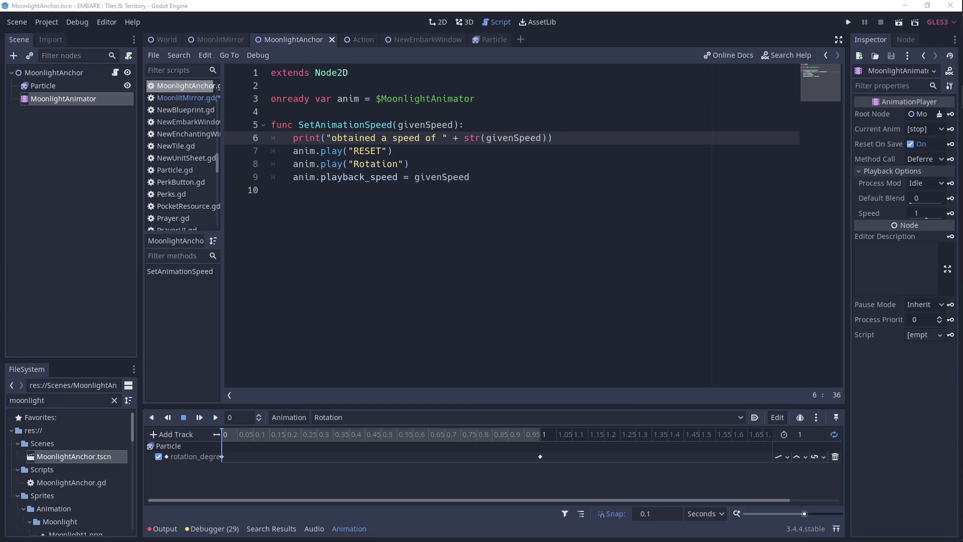
click(595, 164)
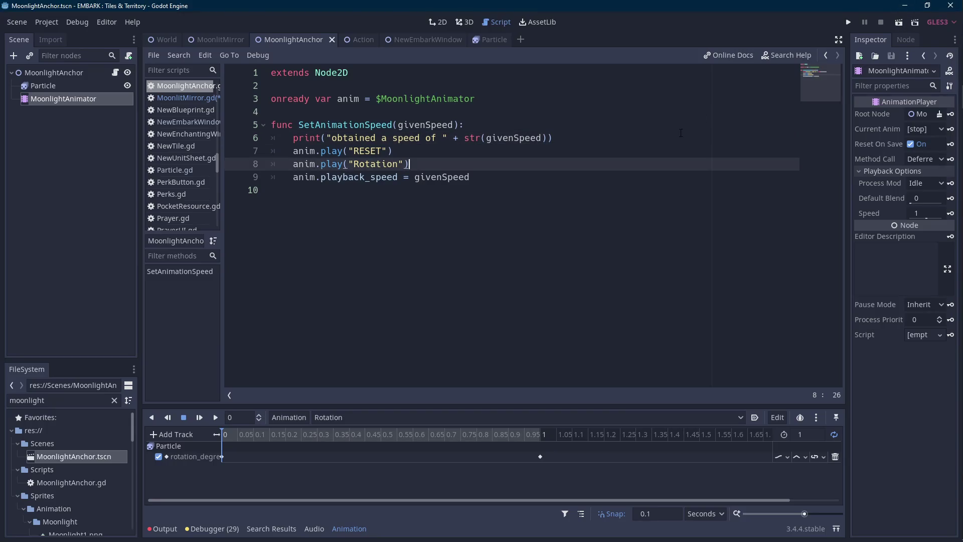
click(218, 41)
key(Scroll_Lock)
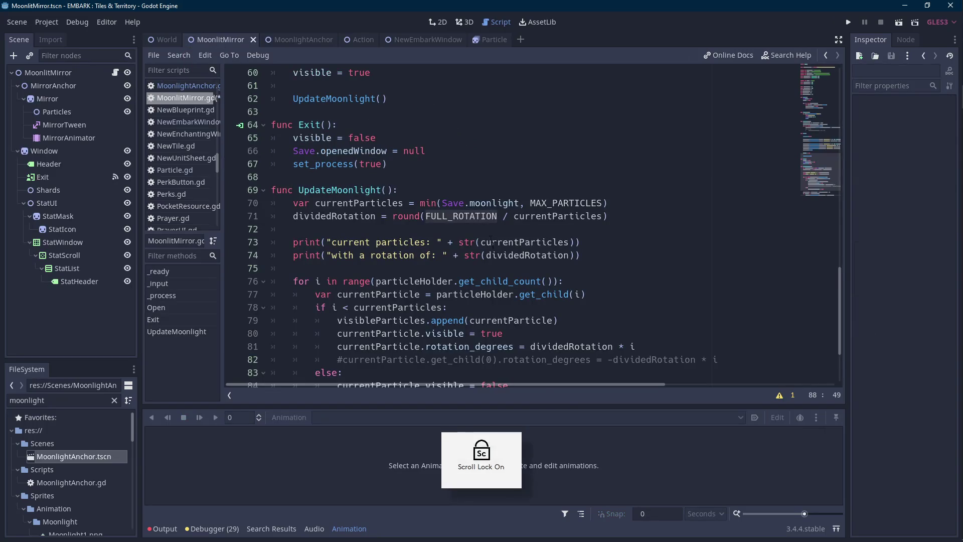
Comment out the particle rotation loop header and body on lines 42–43 of _process.
scroll(492, 244, up, 7)
click(459, 268)
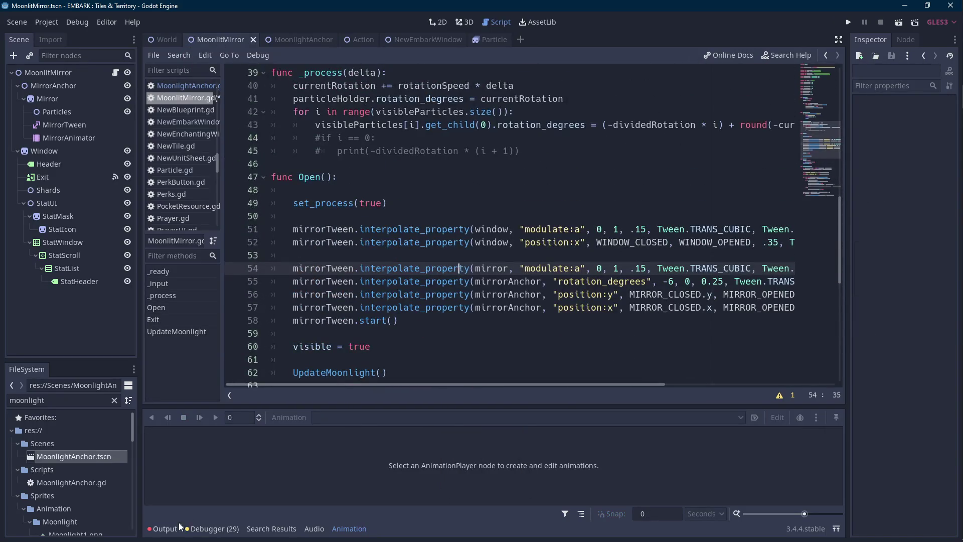
click(179, 526)
scroll(308, 283, up, 4)
click(308, 283)
key(ctrl+k)
key(Up)
key(ctrl+k)
click(164, 529)
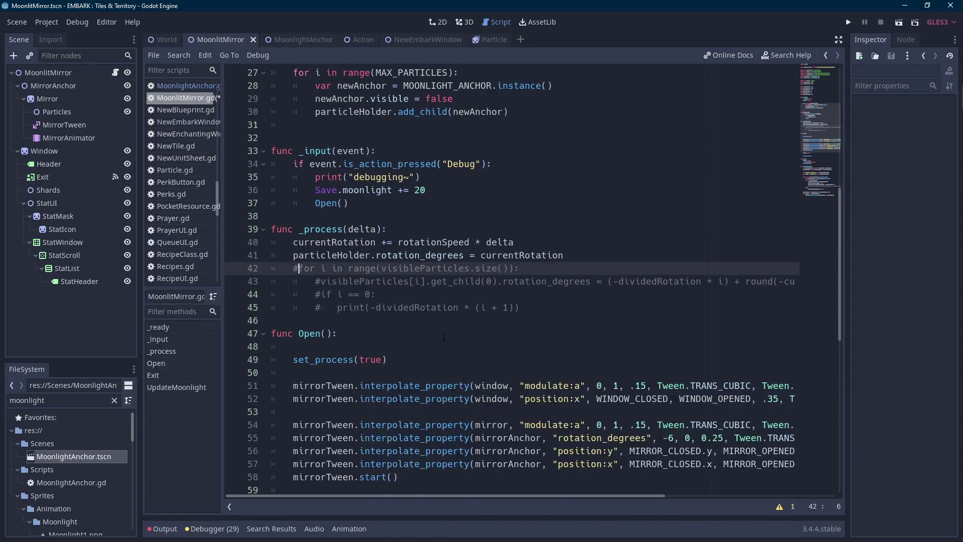
Test-run the scene with the moonlight particles, then stop it.
scroll(444, 337, down, 10)
click(899, 24)
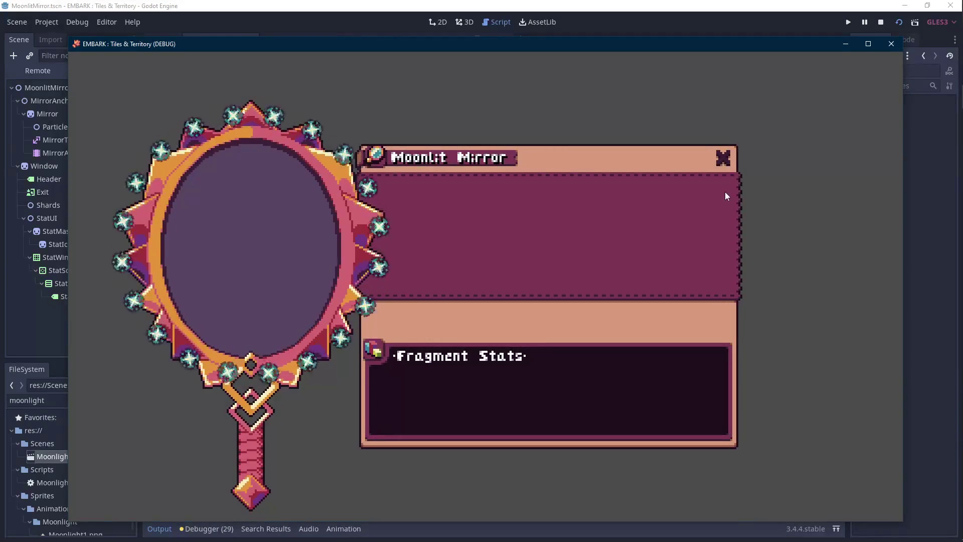
click(881, 23)
Review the givenSpeed parameter and playback_speed line in MoonlightAnchor's SetAnimationSpeed.
click(622, 243)
scroll(623, 244, down, 3)
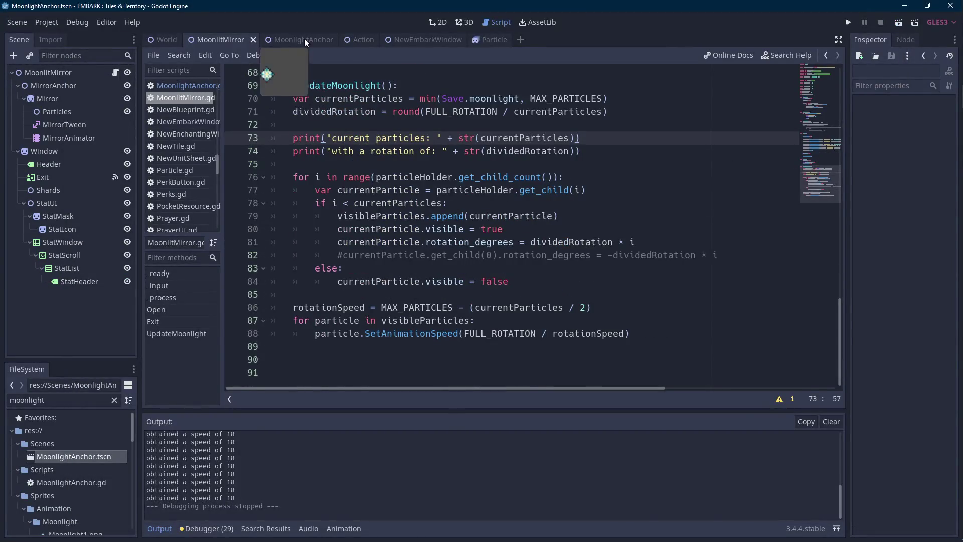
click(306, 39)
double_click(432, 125)
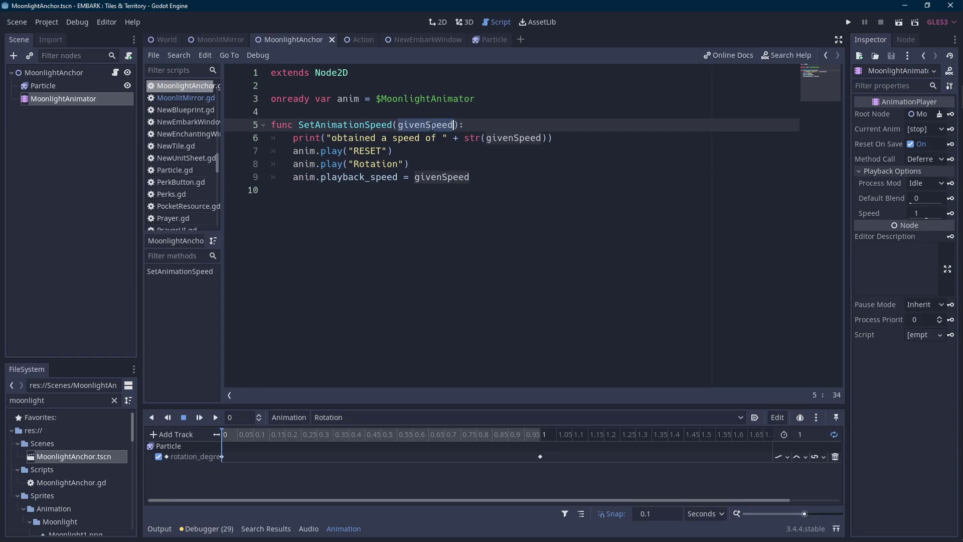
click(442, 176)
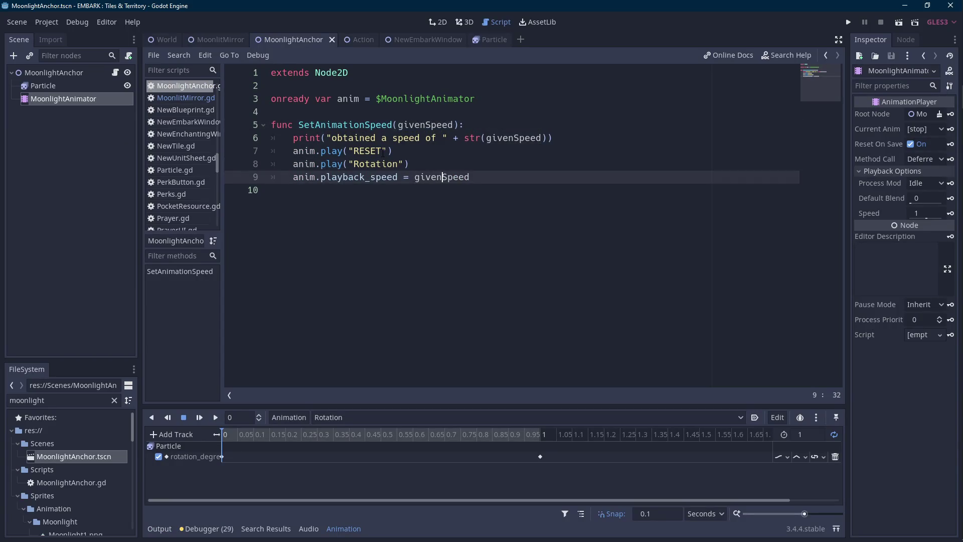
Run the MoonlitMirror scene, which logs a speed of 24, then stop it.
mouse_move(223, 40)
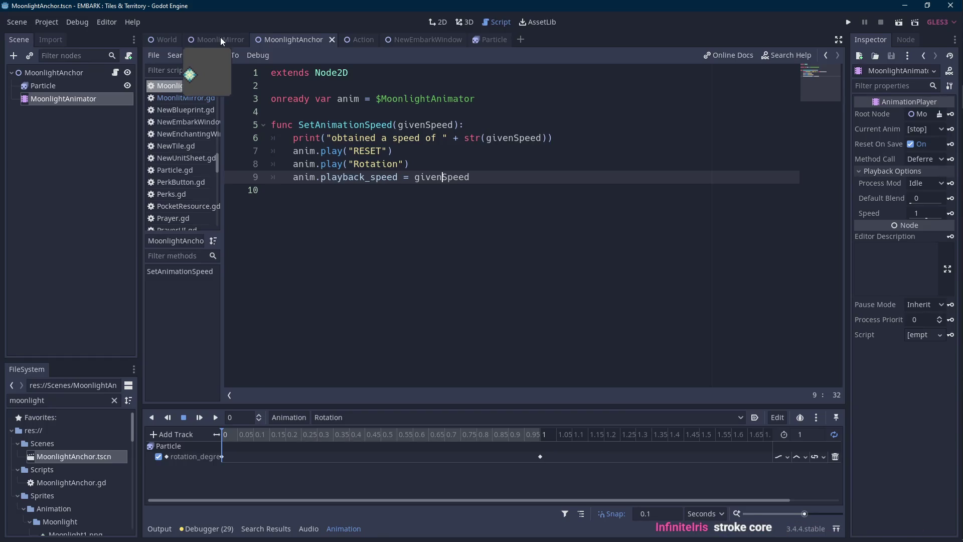
click(220, 38)
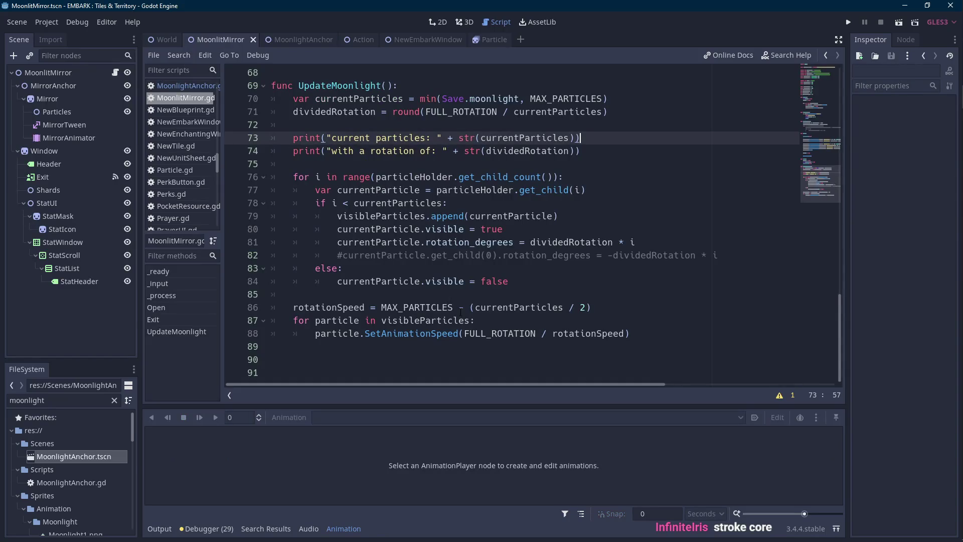
click(900, 22)
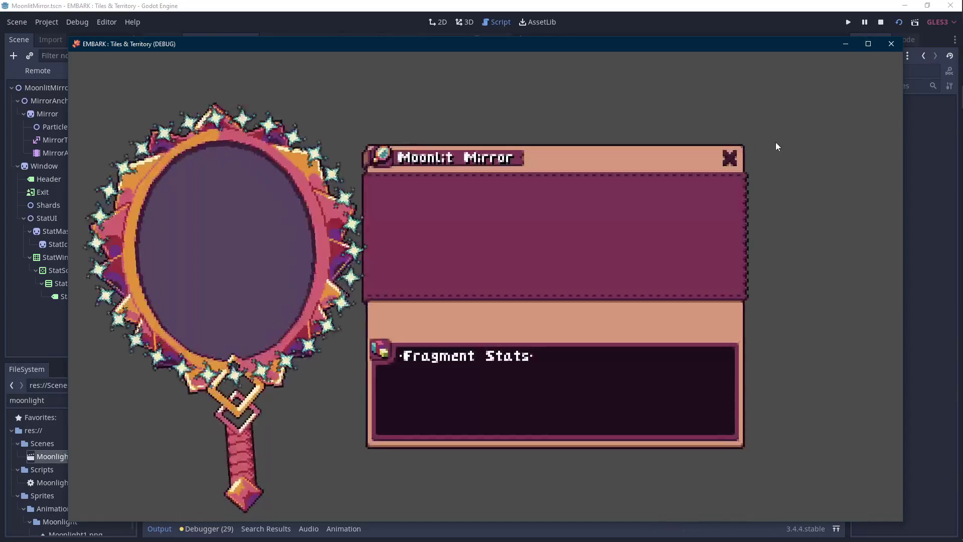
click(880, 22)
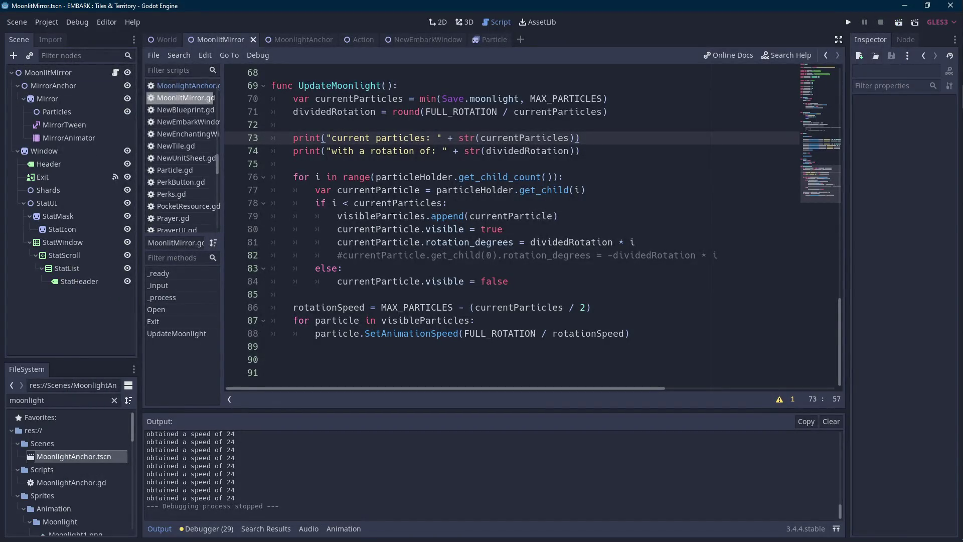
click(299, 43)
Change line 9 to anim.playback_speed = 1 / givenSpeed and test-run the MoonlightAnchor scene.
click(414, 177)
text(1 / givenSpeed)
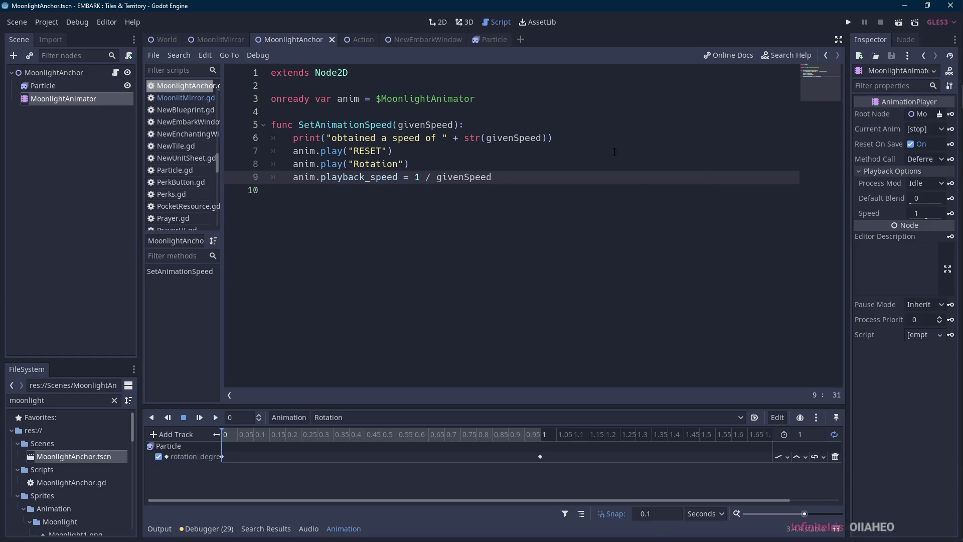
key(Scroll_Lock)
click(898, 22)
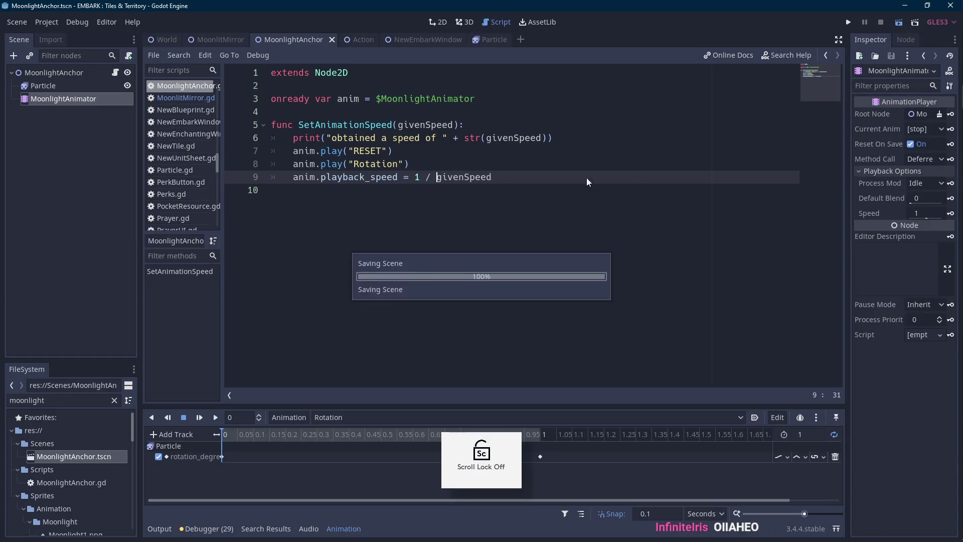
key(Scroll_Lock)
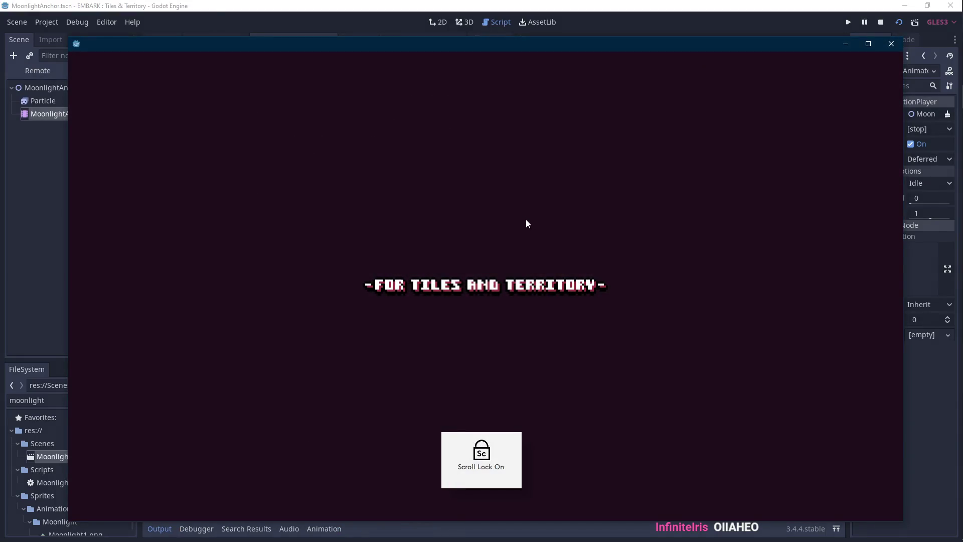
key(Scroll_Lock)
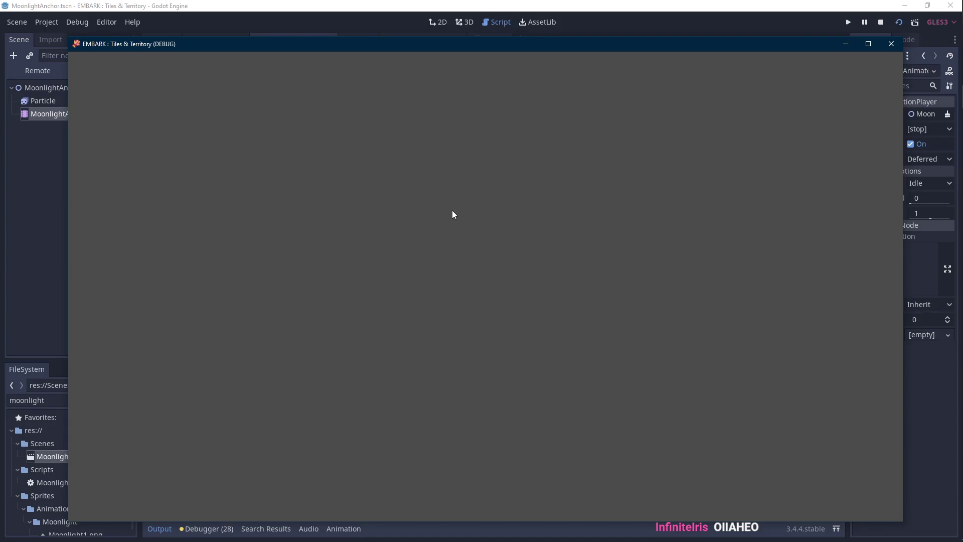
click(891, 43)
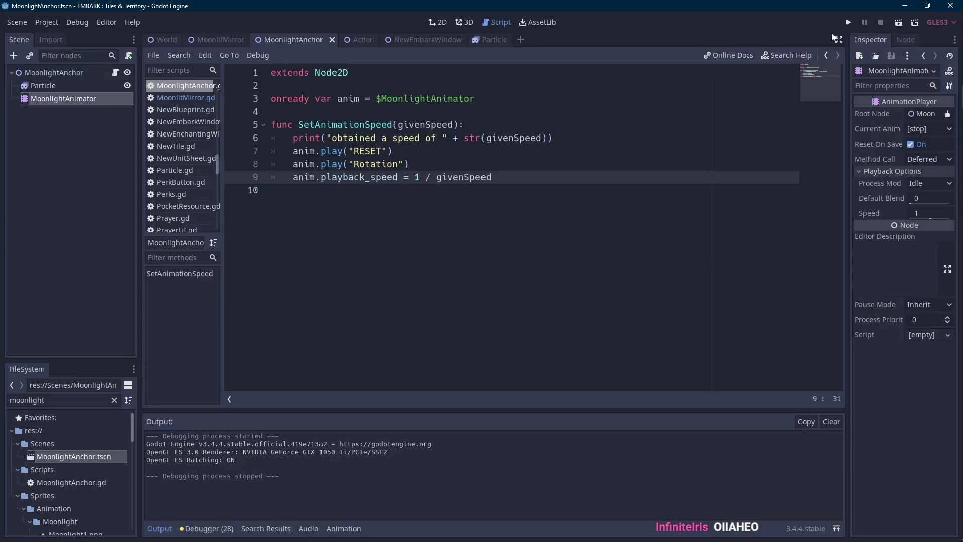
Rerun the MoonlitMirror scene, now logging a speed of 18, then stop it.
click(202, 40)
click(900, 22)
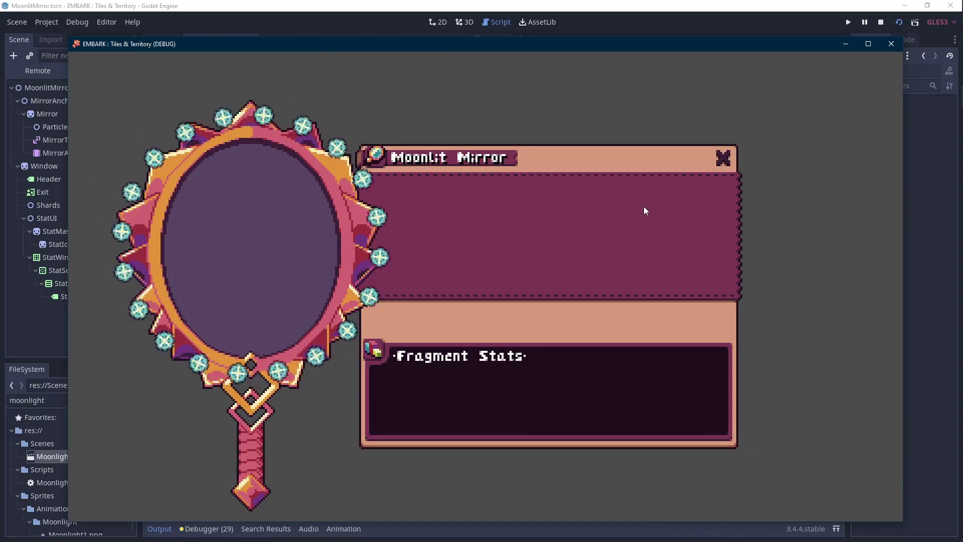
key(Scroll_Lock)
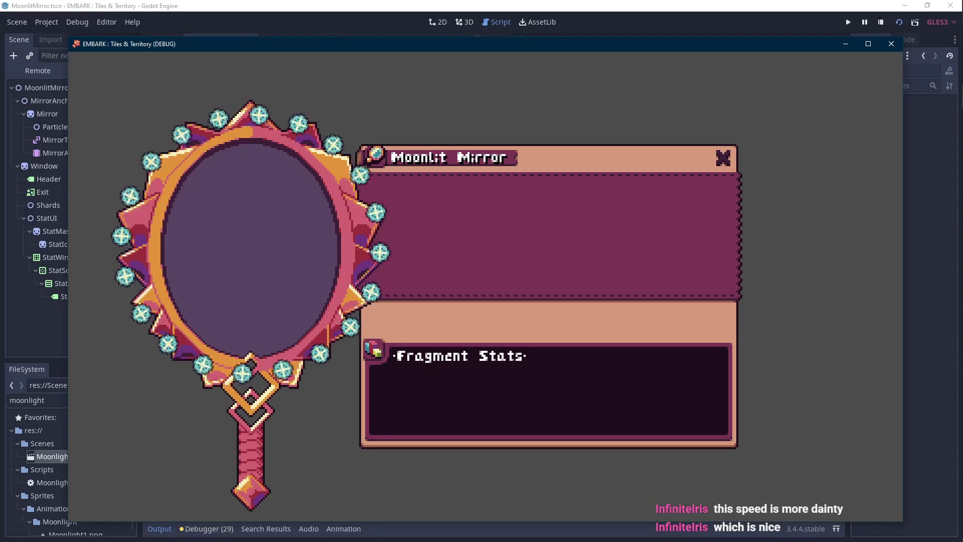
key(F8)
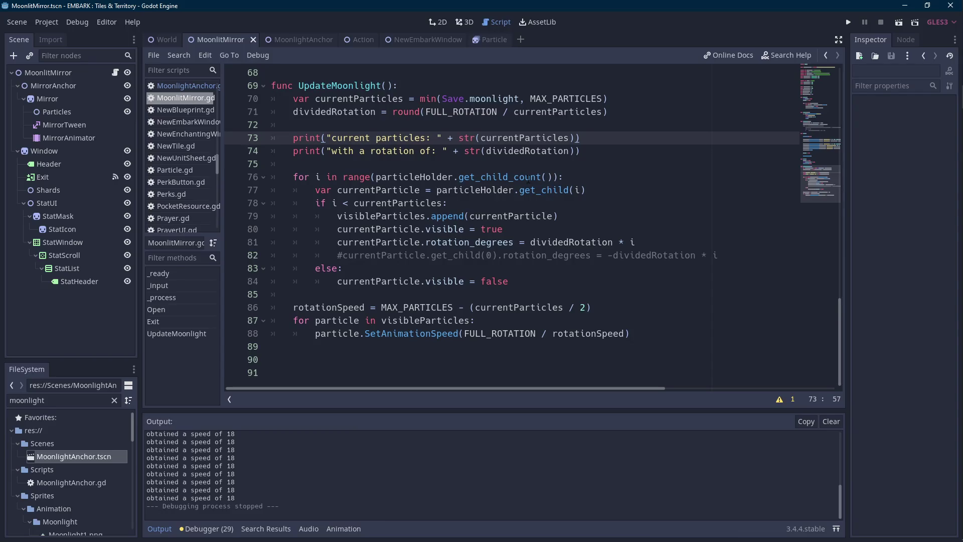
Select the MirrorTween node and move the animation playhead to 0.2 seconds.
click(85, 120)
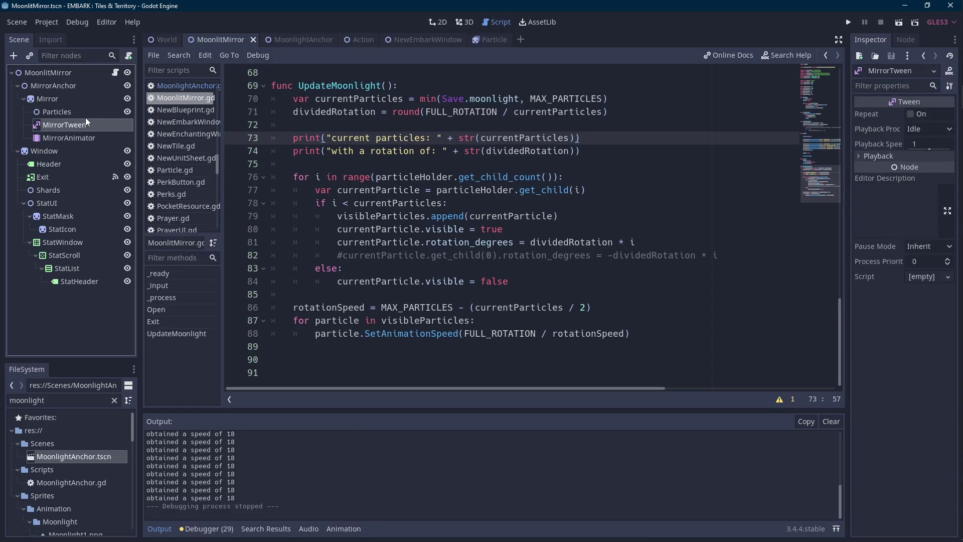
mouse_move(86, 120)
mouse_down()
mouse_move(374, 41)
mouse_move(274, 44)
mouse_up()
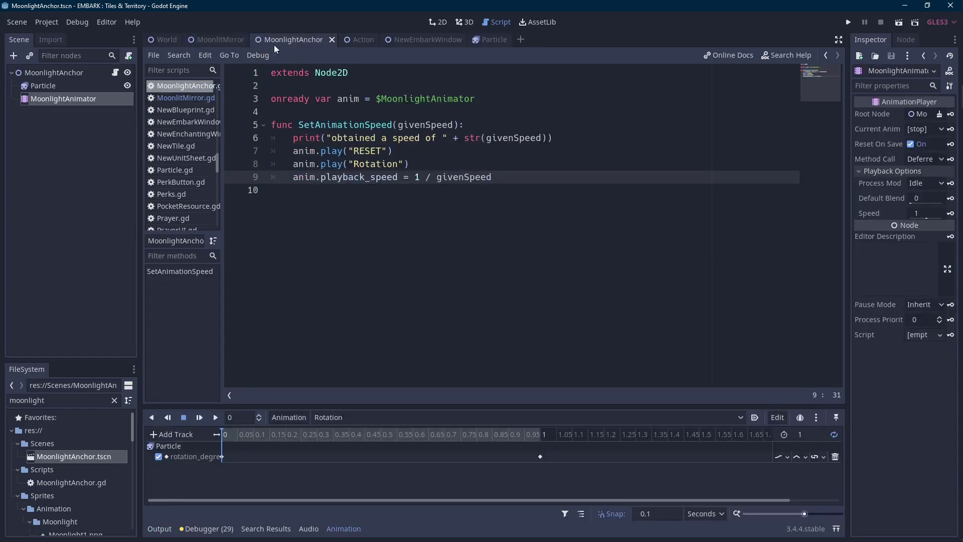
click(287, 435)
Start a new anim. line 9 after the Rotation play call.
click(470, 166)
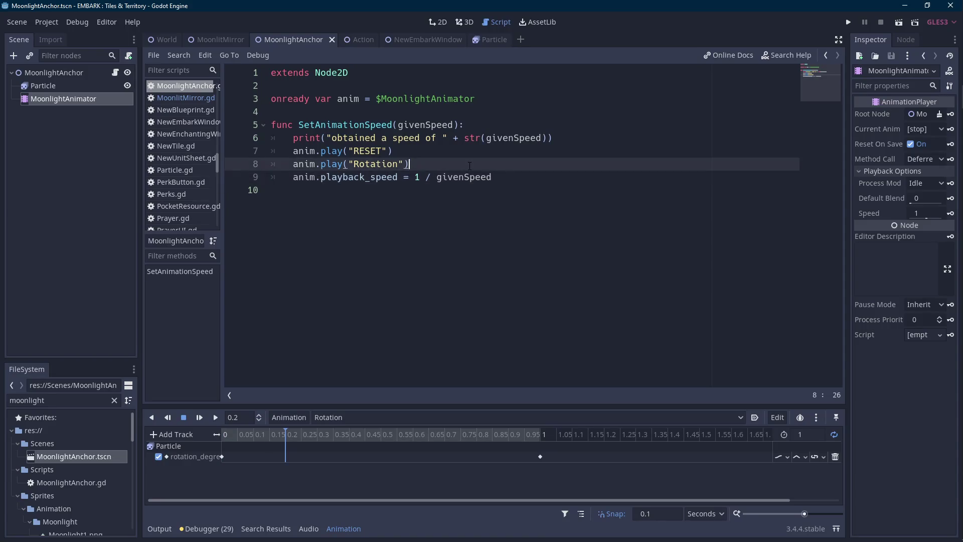
key(Return)
text(anim.)
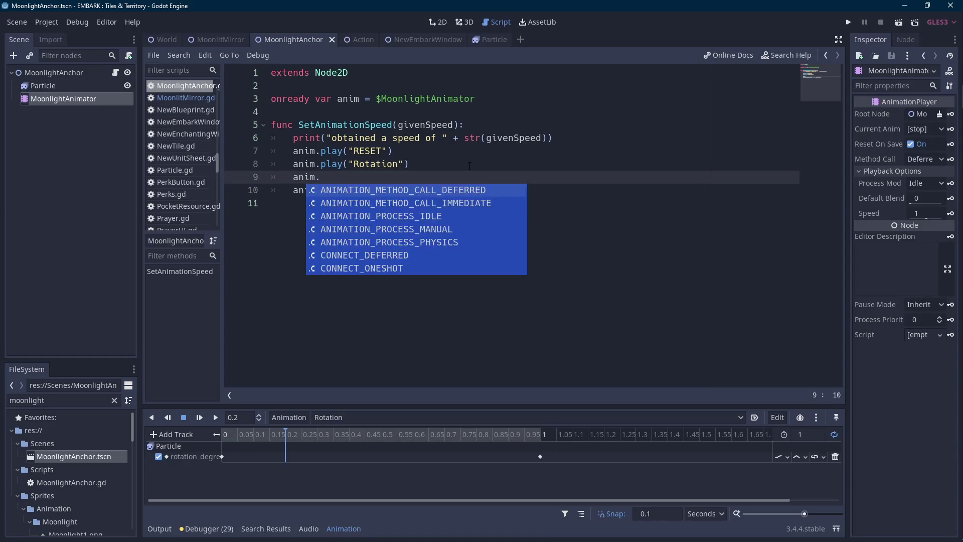
text(pl)
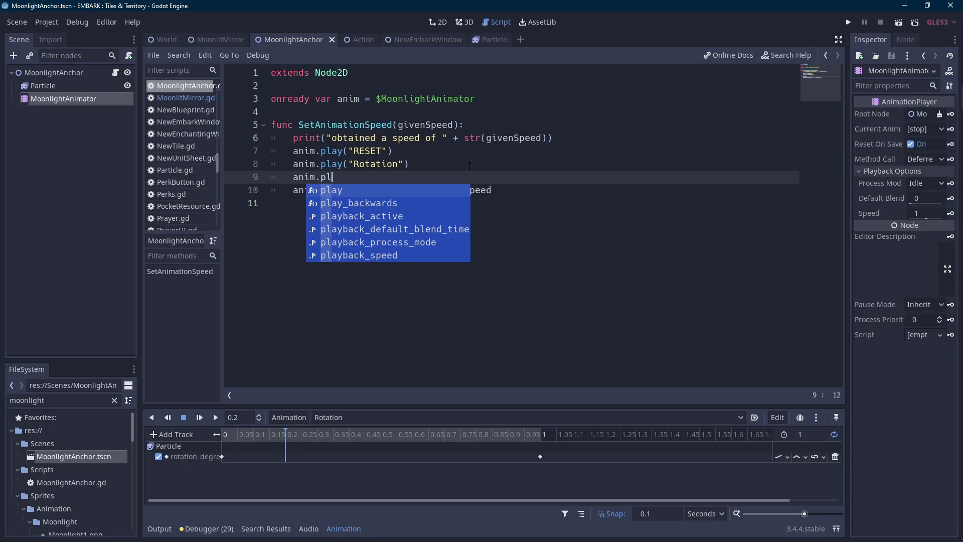
key(Escape)
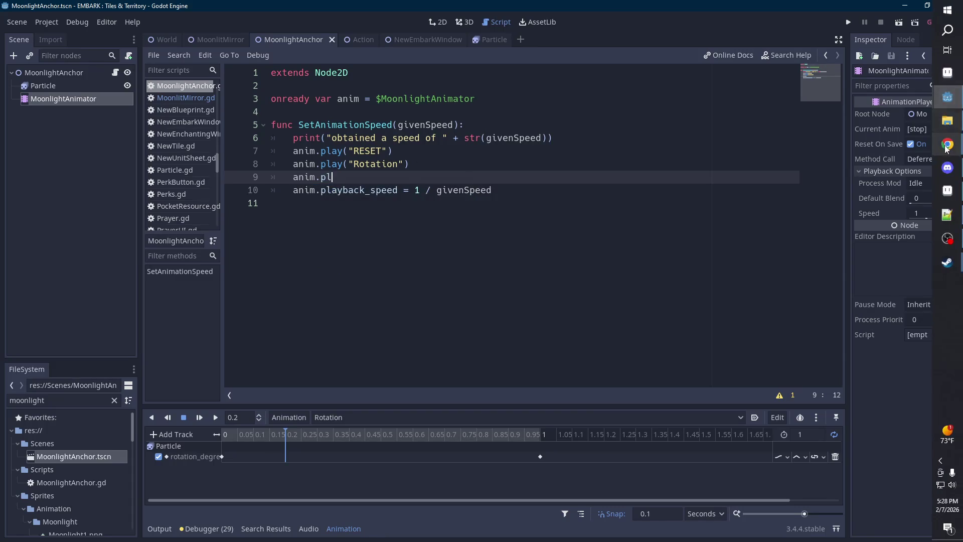
click(946, 146)
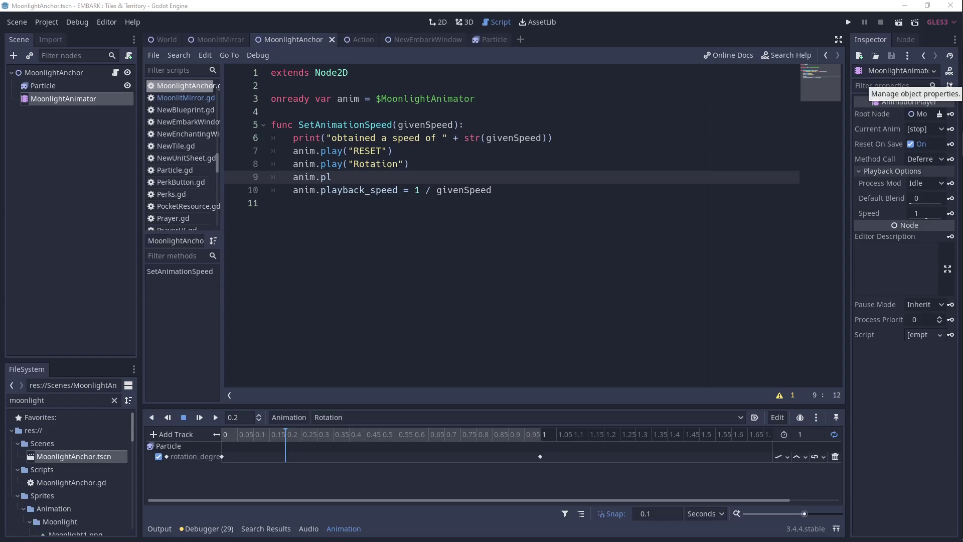
click(356, 175)
key(BackSpace)
key(BackSpace)
Complete the line as anim.seek and read the seek method's documentation.
text(se)
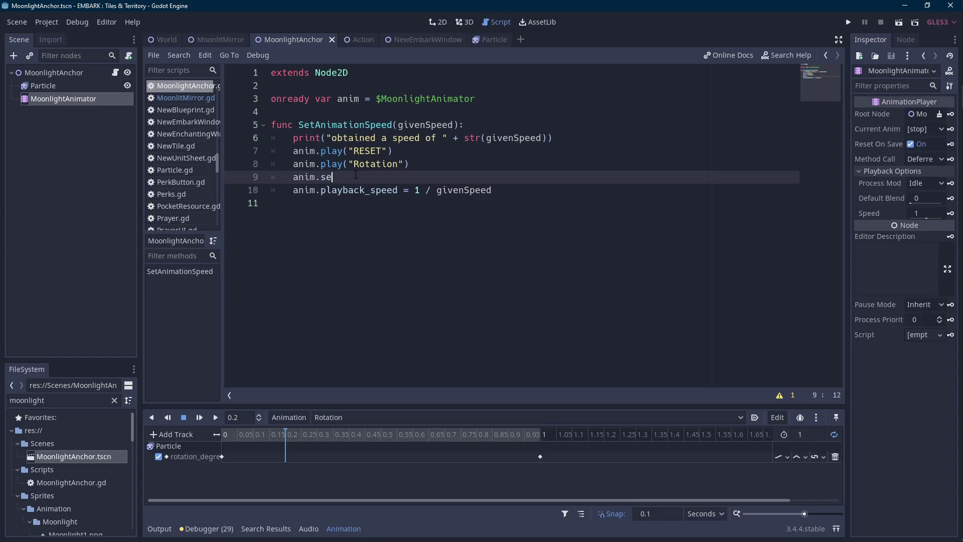
text(ek)
ctrl+click(320, 179)
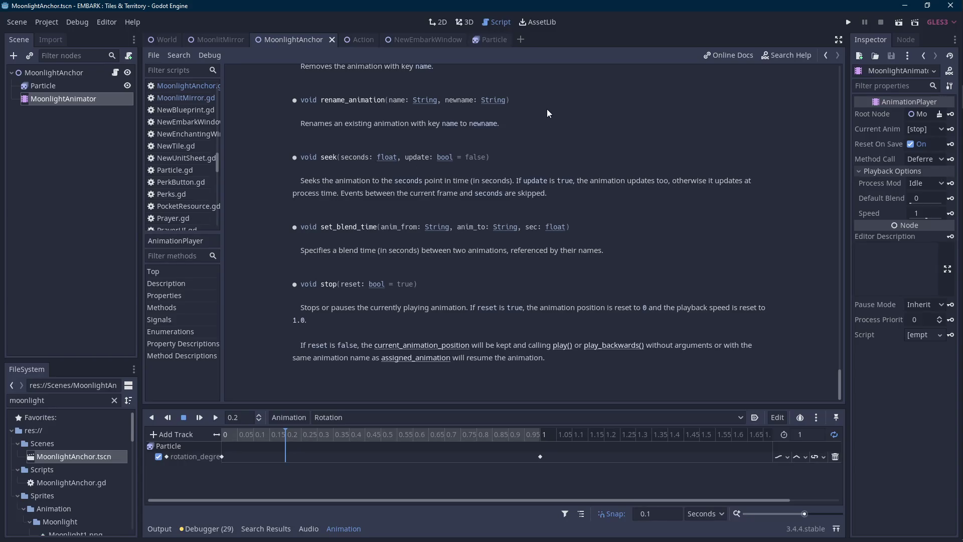
click(115, 73)
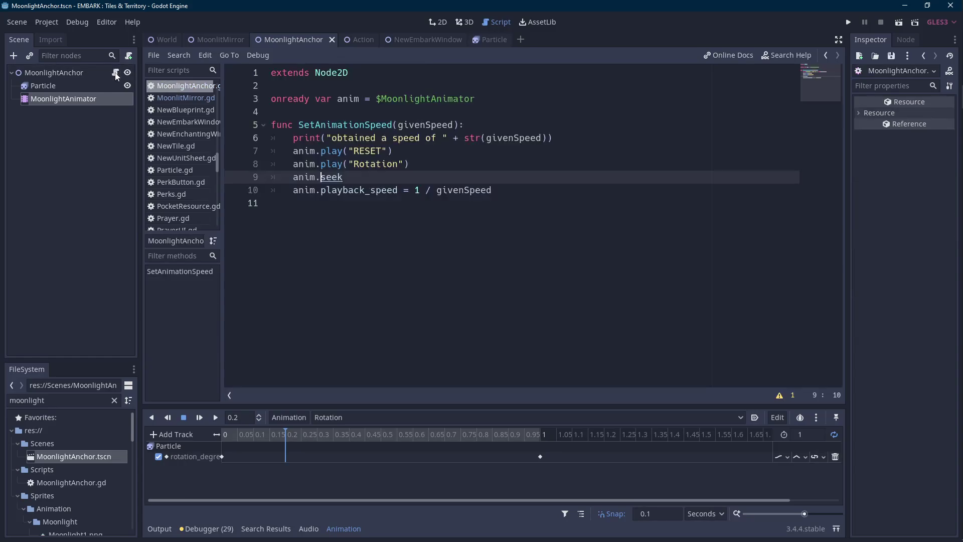
click(400, 179)
mouse_move(186, 35)
click(216, 39)
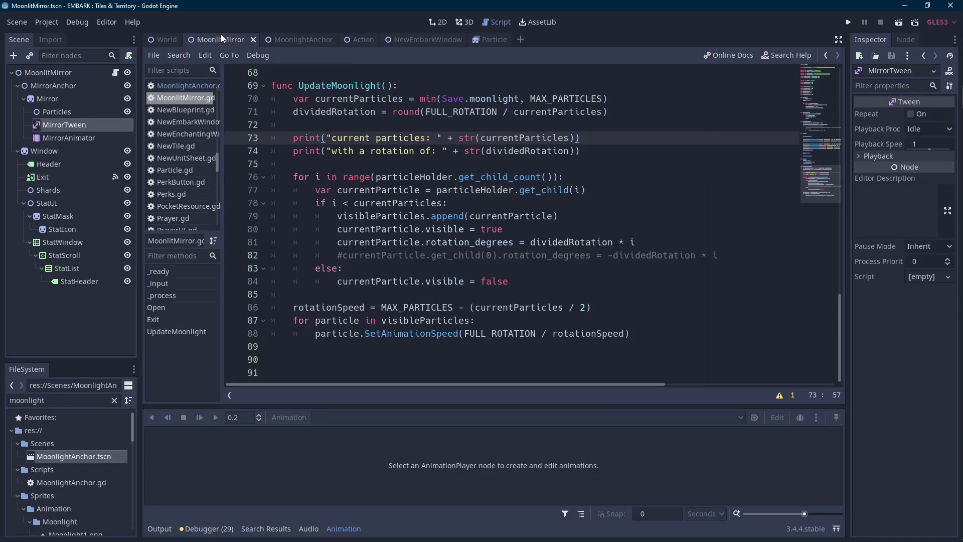
Add a givenOffset parameter to SetAnimationSpeed in MoonlightAnchor.gd.
click(294, 39)
click(453, 124)
text(, givenOffset):)
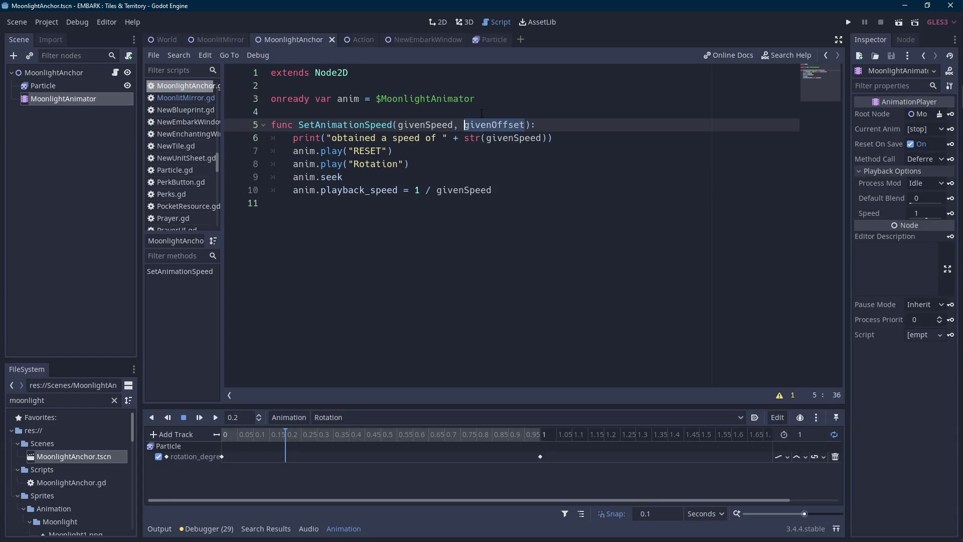
Pass dividedRotation as the second SetAnimationSpeed argument on line 88 of MoonlitMirror.gd.
click(216, 39)
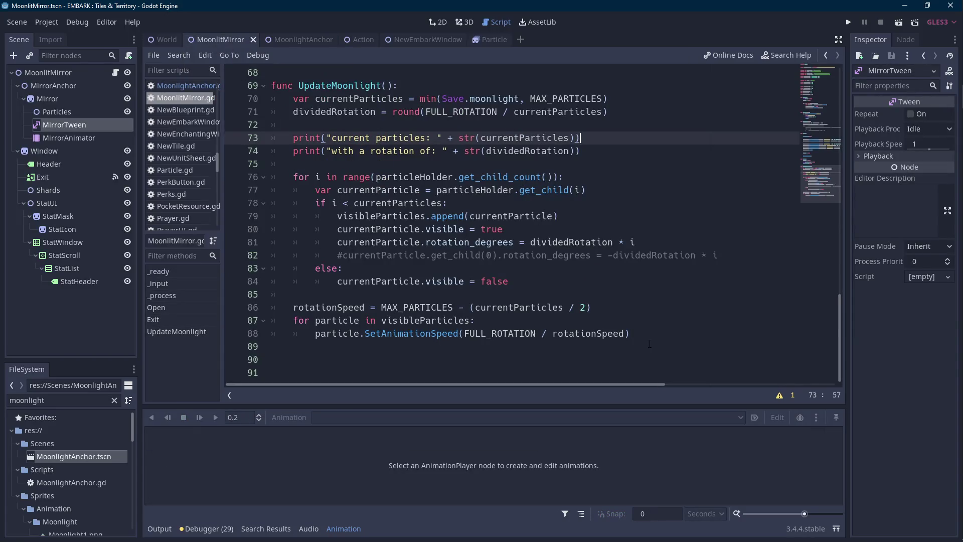
click(624, 333)
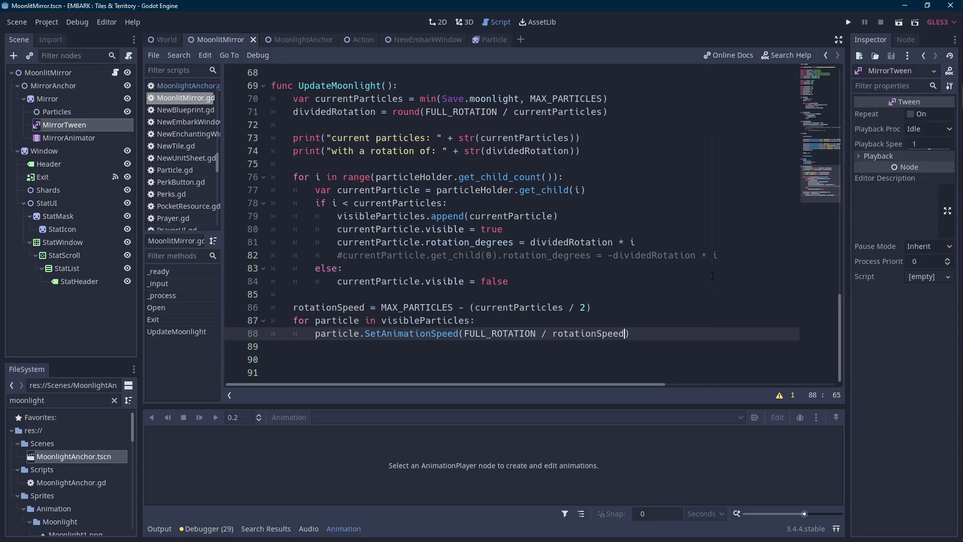
text(, givenOffset)
key(ctrl+shift+Left)
key(ctrl+shift+Left)
key(ctrl+shift+Right)
key(ctrl+shift+Right)
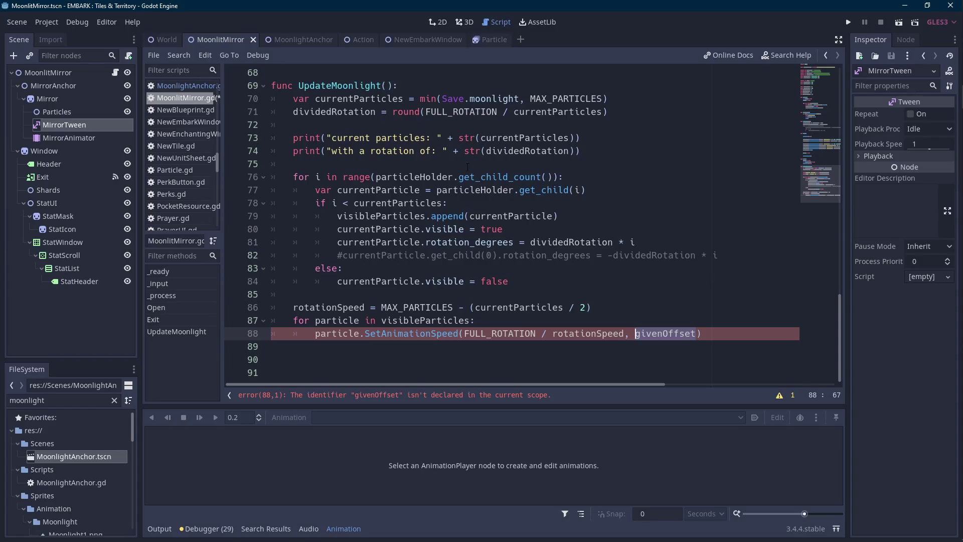
double_click(335, 111)
key(ctrl+c)
click(664, 333)
double_click(664, 333)
key(ctrl+v)
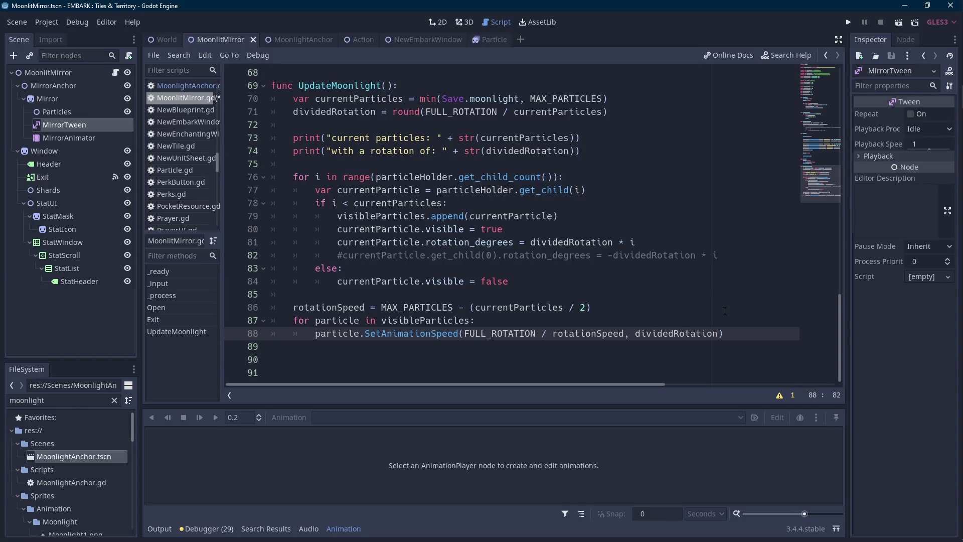
click(725, 311)
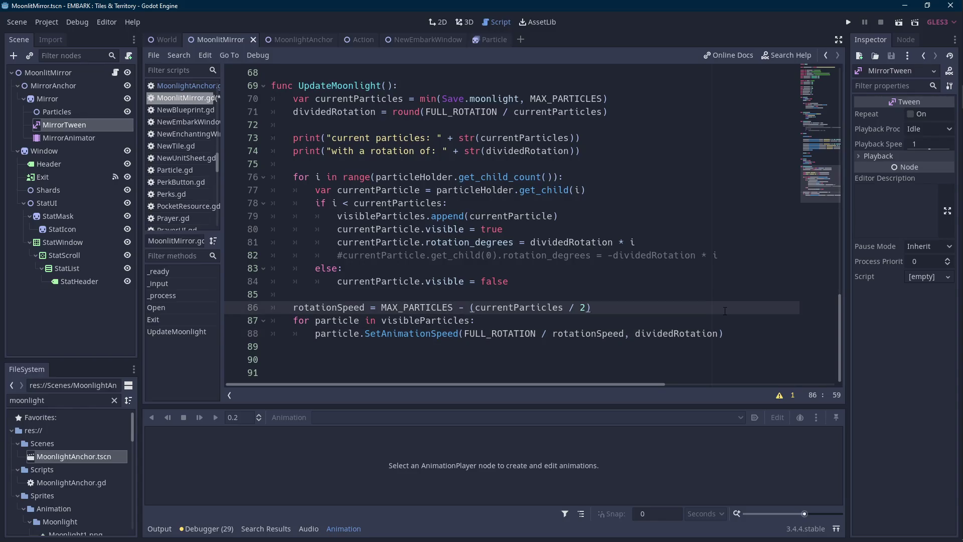
key(Return)
Add a 'for i in range(visibleParticles.size()):' loop in UpdateMoonlight.
text(for i in range()
key(Down)
key(Up)
text(visibleParticles.size()):)
key(Return)
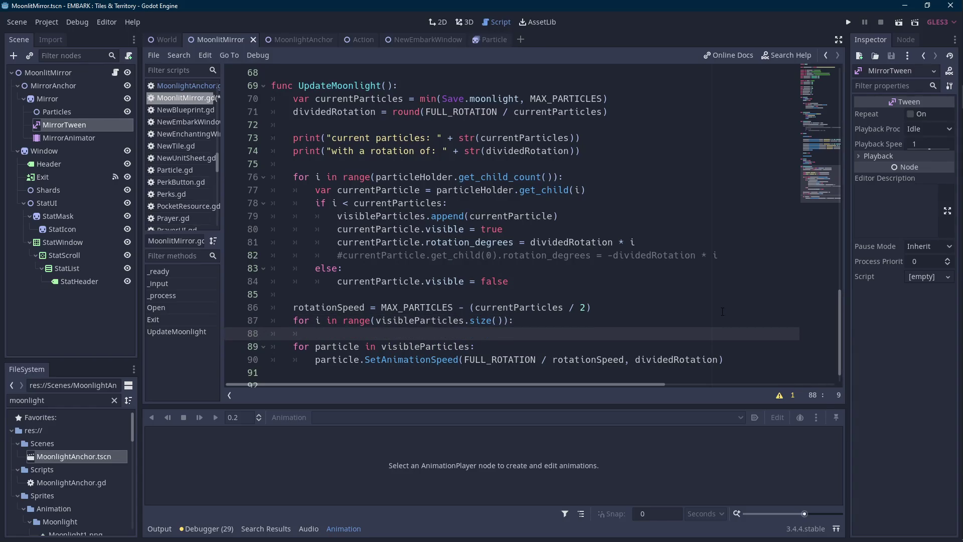
scroll(723, 312, down, 1)
key(Scroll_Lock)
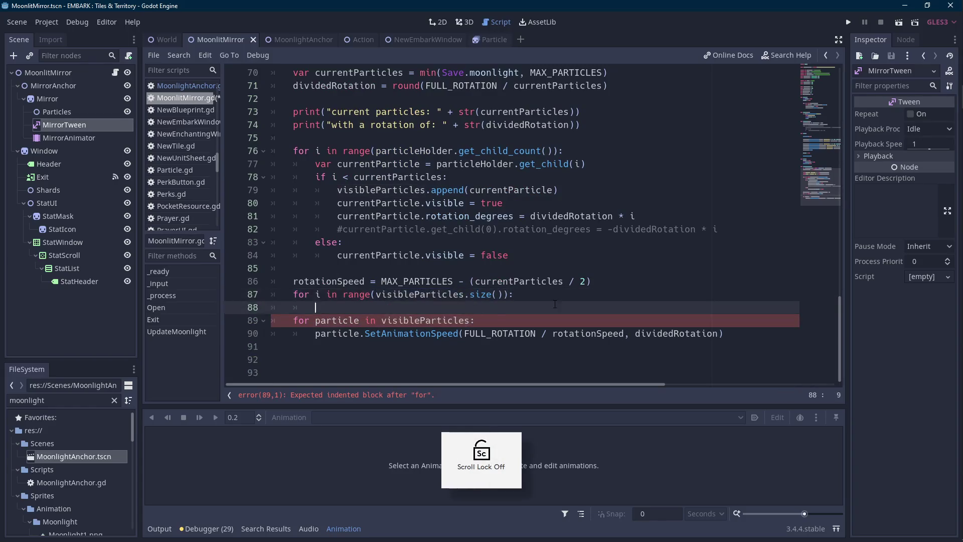
Make its body call visibleParticles[i].SetAnimationSpeed(FULL_ROTATION / rotationSpeed, dividedRotation * i).
text(visibleParticles.get_)
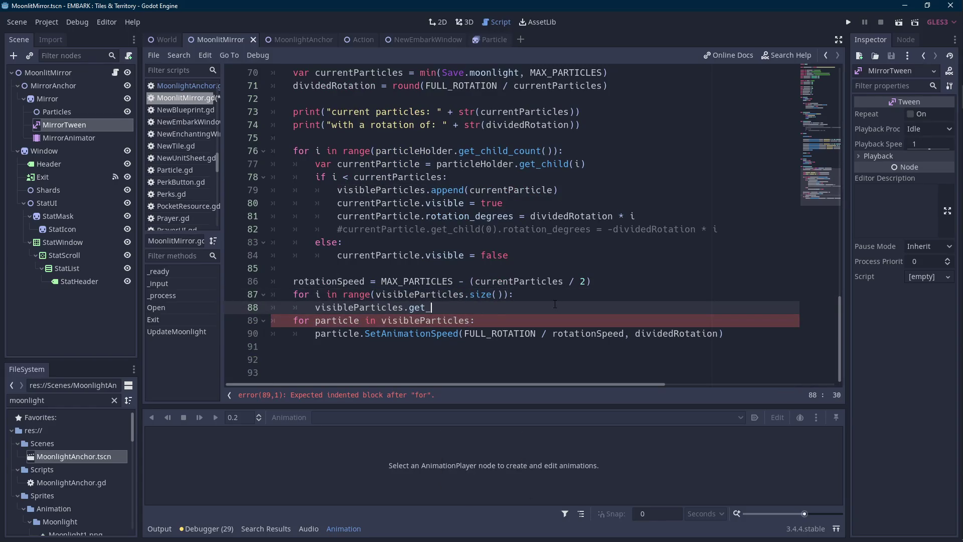
key(BackSpace)
key(BackSpace)
key(BackSpace)
text([)
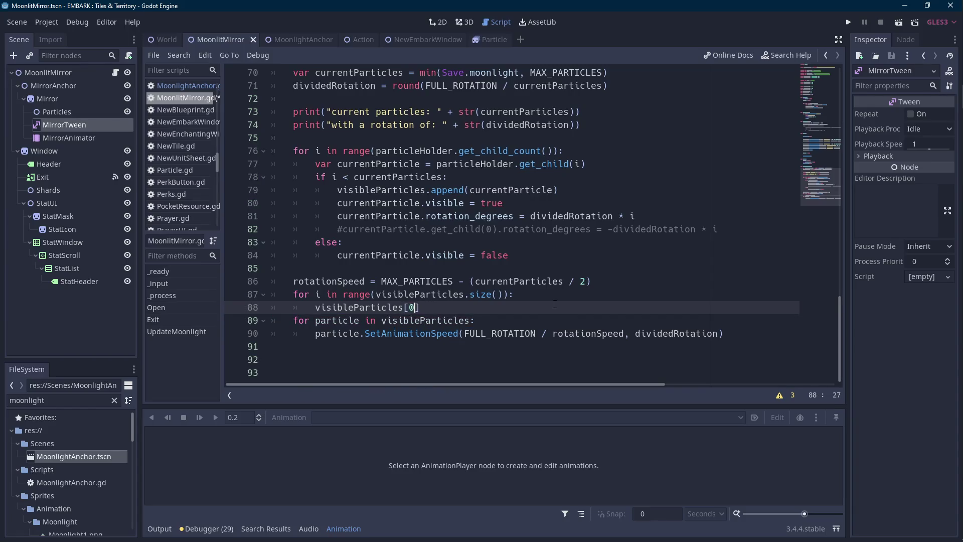
text(i])
drag(723, 333, 366, 335)
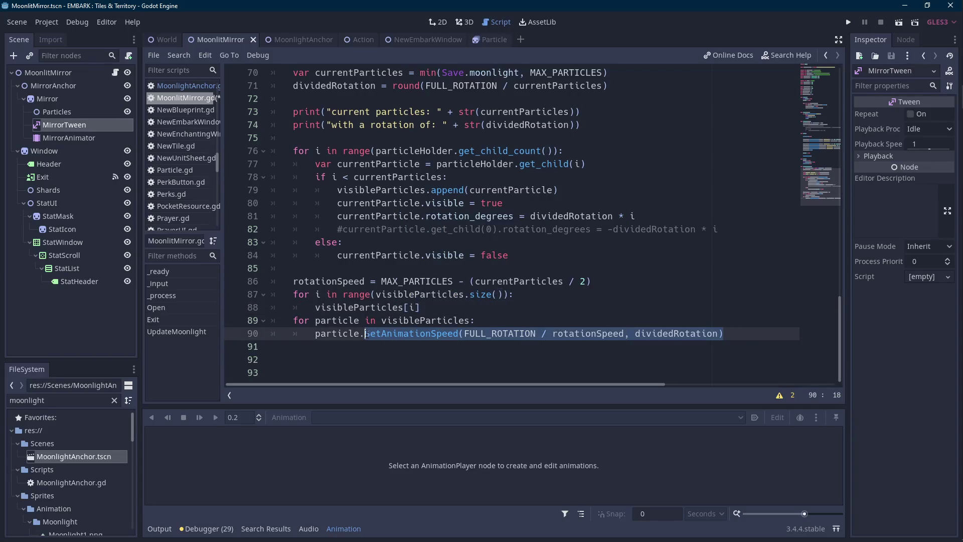
key(shift+Left)
key(ctrl+x)
key(Up)
key(Up)
key(End)
key(ctrl+v)
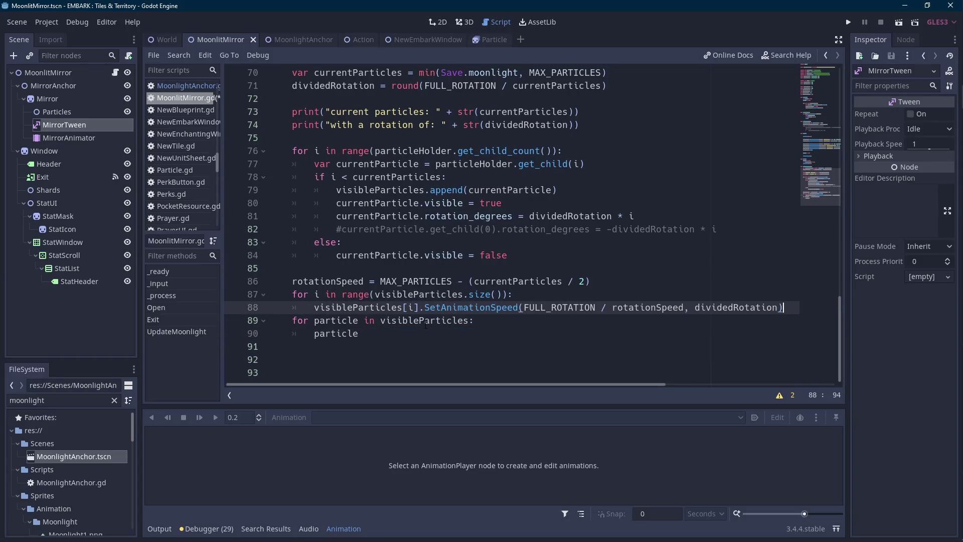
key(Left)
text(* i)
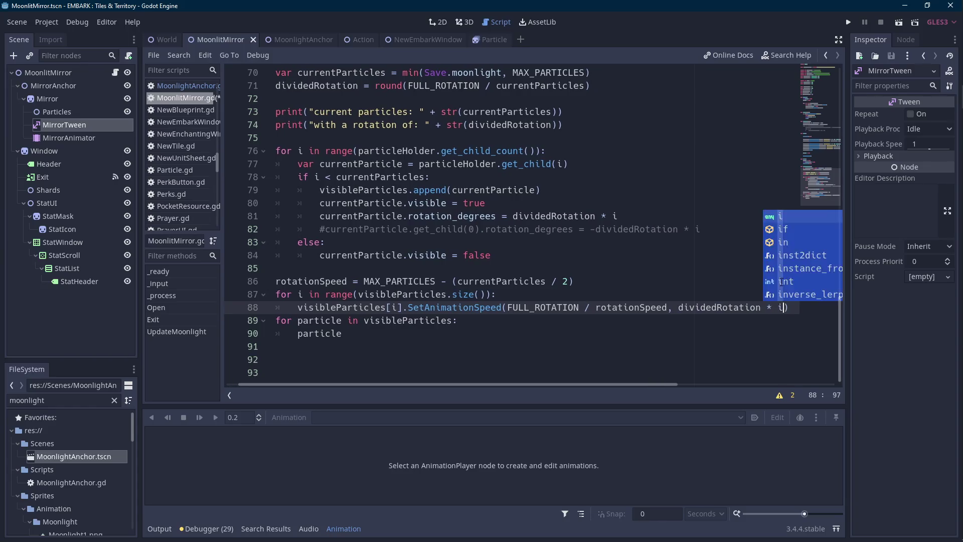
Delete the leftover particle loop and save the MoonlitMirror script.
click(576, 293)
drag(552, 334, 157, 314)
key(BackSpace)
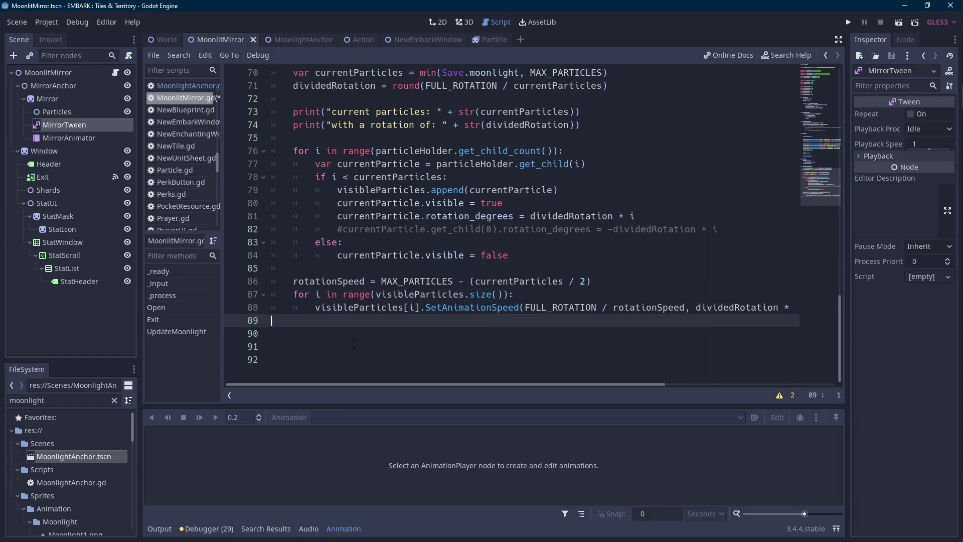
key(BackSpace)
key(ctrl+s)
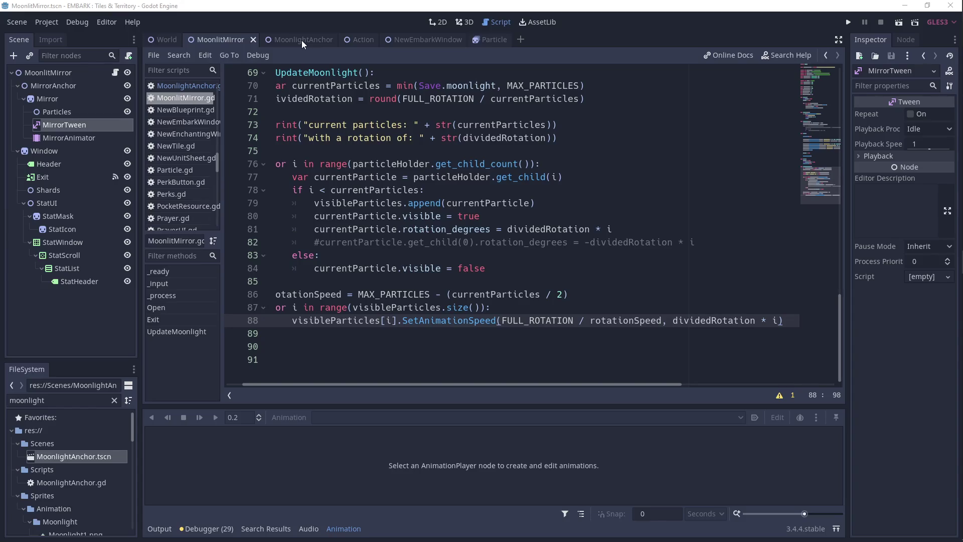
Select the givenOffset parameter in MoonlightAnchor's SetAnimationSpeed.
click(302, 40)
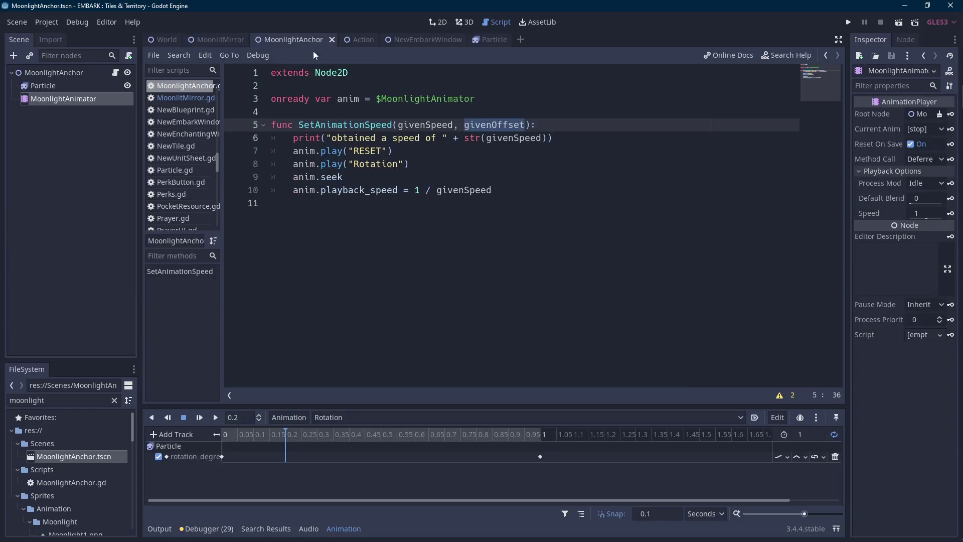
click(498, 125)
double_click(497, 125)
Look up seek() in the AnimationPlayer documentation from line 9 of SetAnimationSpeed.
double_click(498, 125)
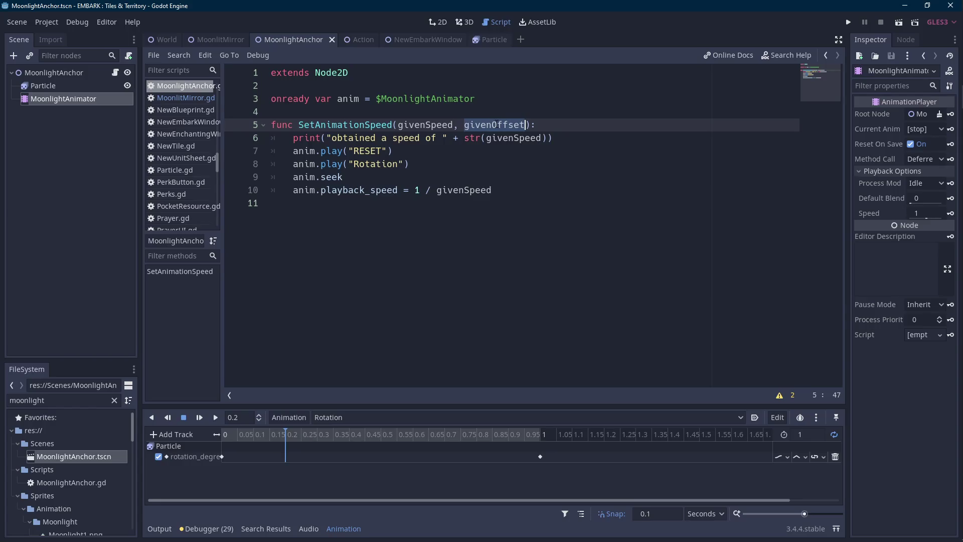
click(358, 174)
ctrl+click(327, 178)
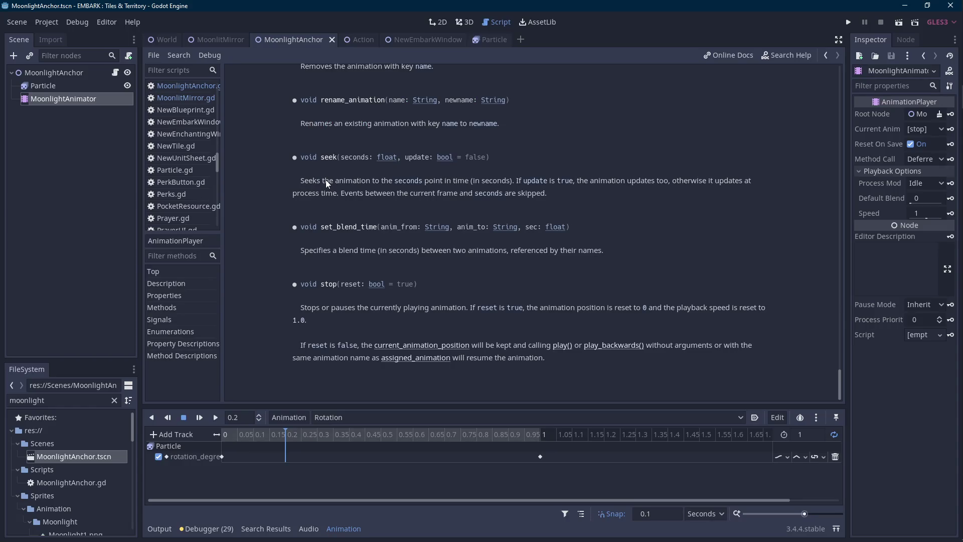
key(alt+Left)
Change line 9 to anim.seek(givenOffset), save, and launch the game.
text((givenOffset)
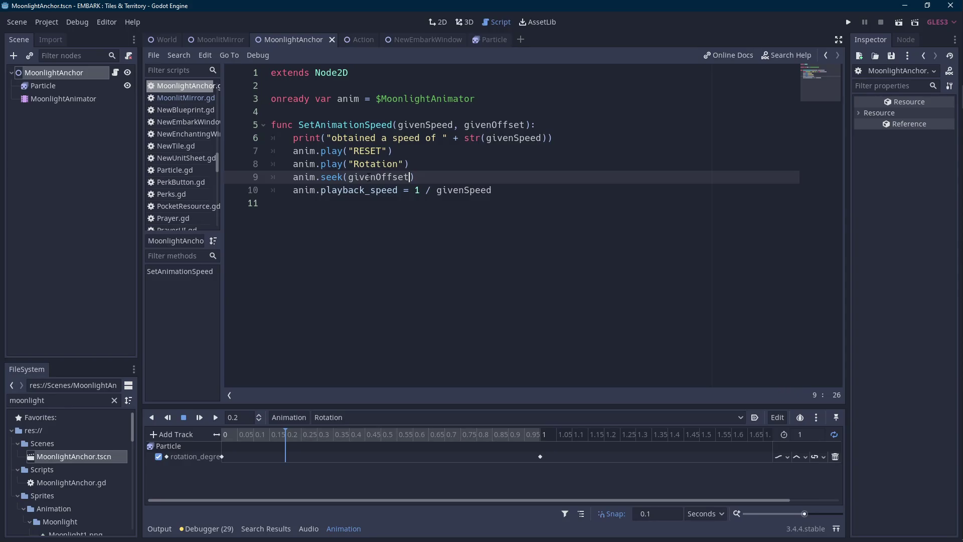
key(End)
key(ctrl+s)
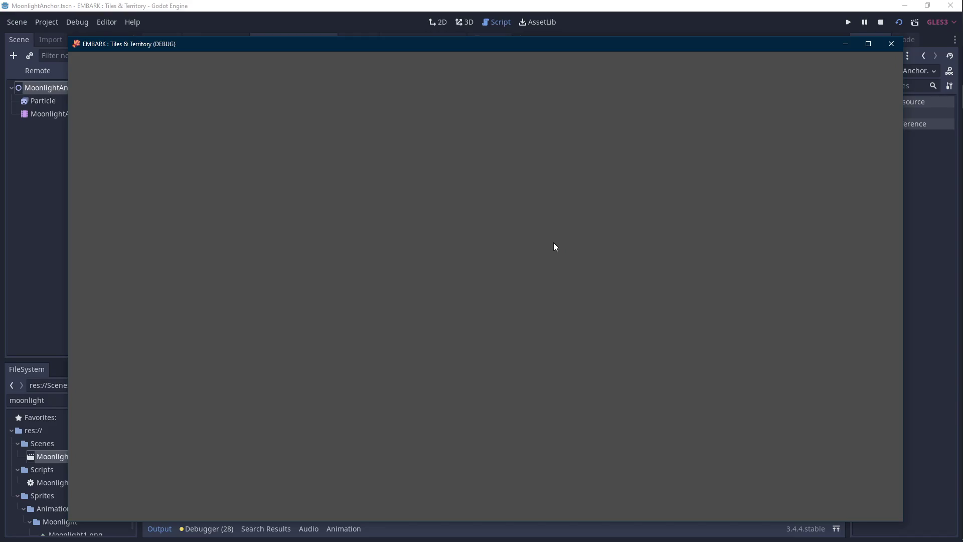
Stop the game and test-run the MoonlitMirror scene, then close it.
click(892, 43)
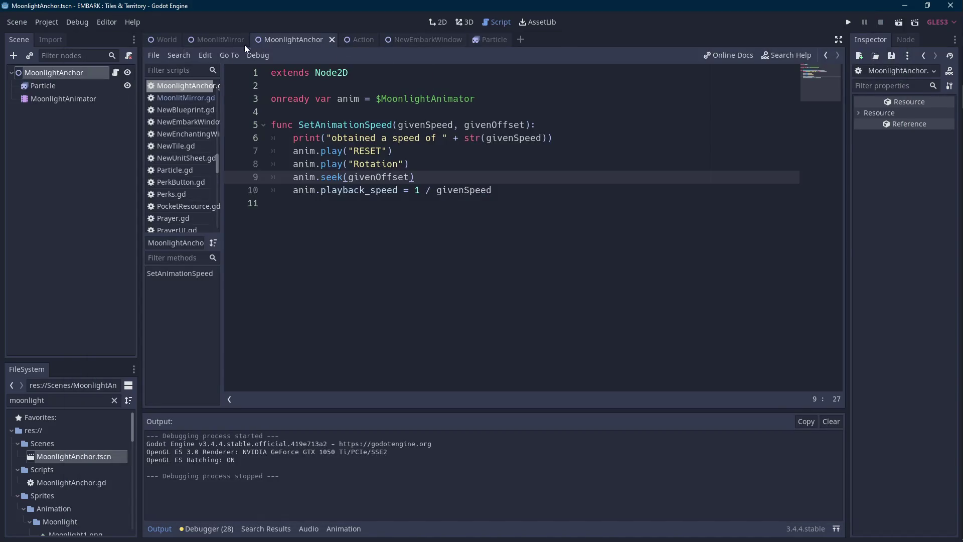
click(245, 44)
click(899, 21)
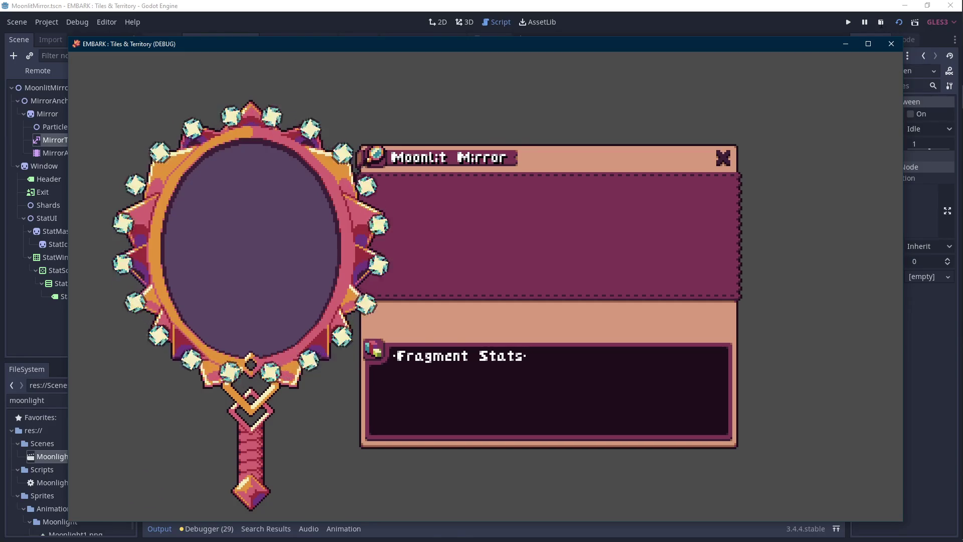
key(F8)
Read the seek() documentation from the MoonlightAnchor script and return to the code.
click(322, 40)
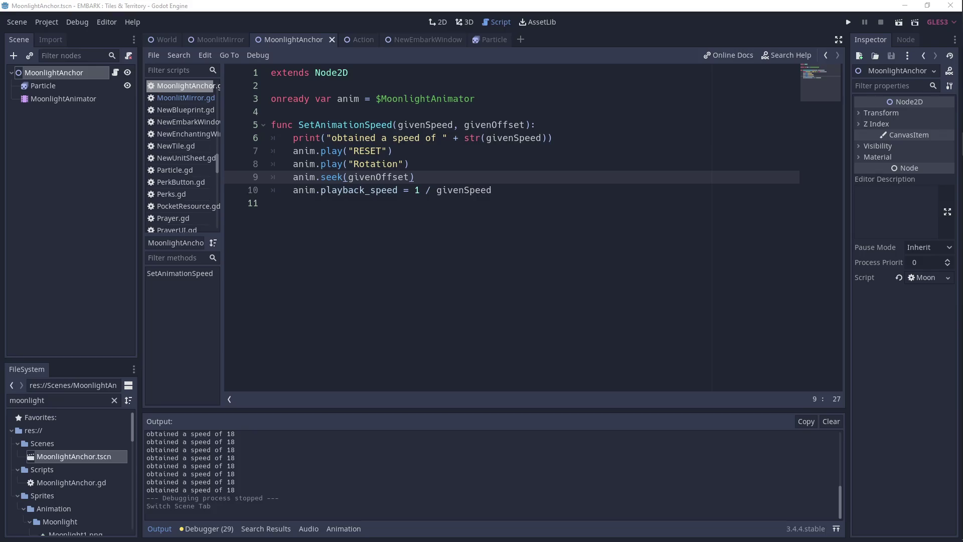
ctrl+click(332, 176)
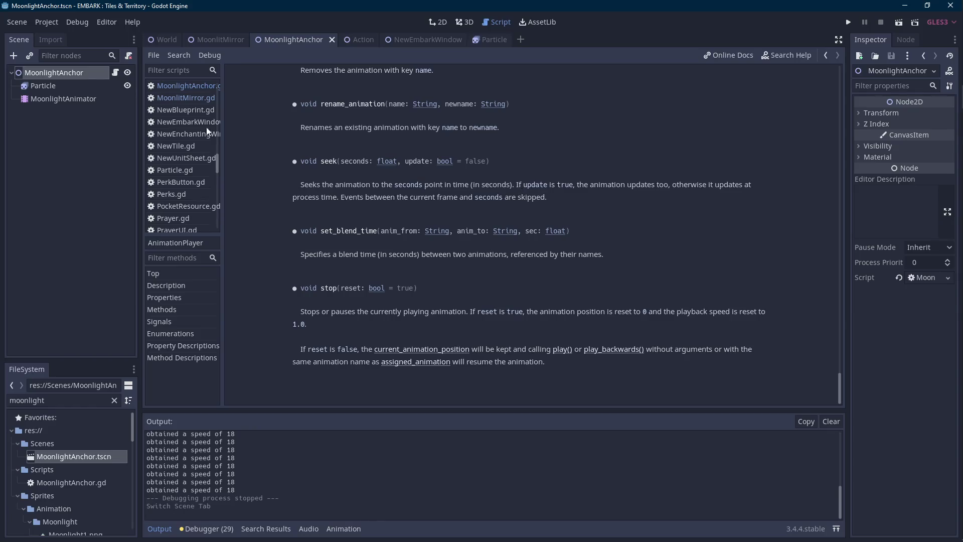
key(alt+Left)
Change the call to anim.seek(givenOffset, true) so the animation updates immediately.
click(413, 177)
text(, true)
key(ctrl+Left)
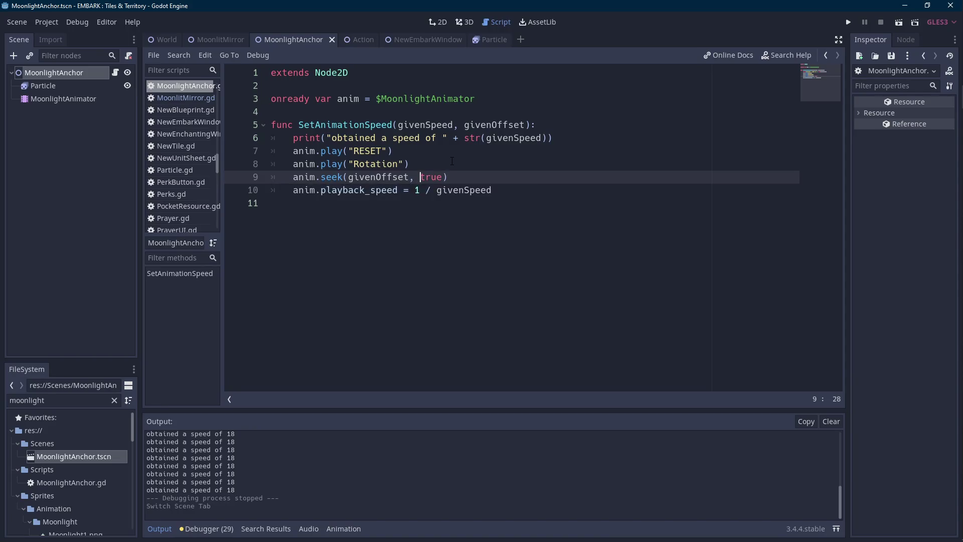
key(ctrl+shift+Right)
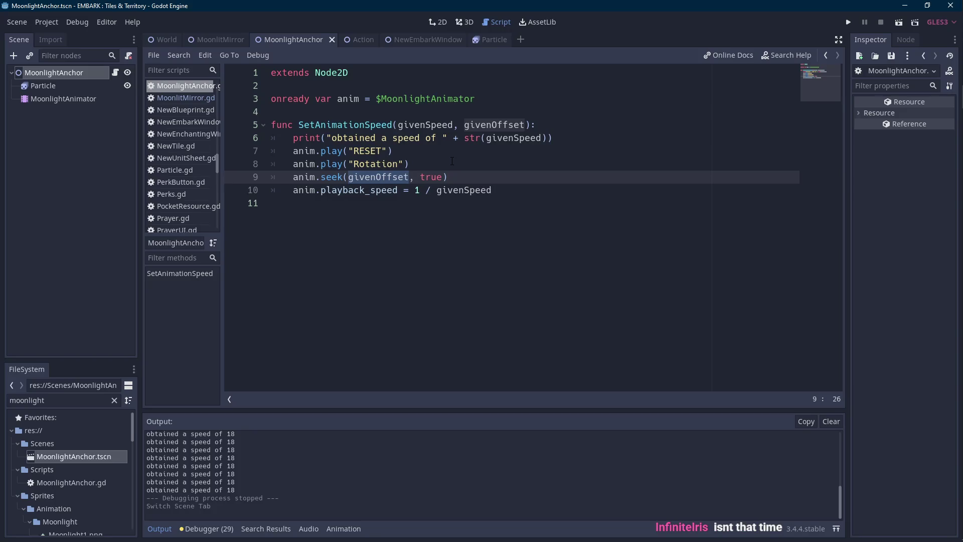
Test-run MoonlitMirror with the seek change, then go back to the MoonlightAnchor script.
click(221, 39)
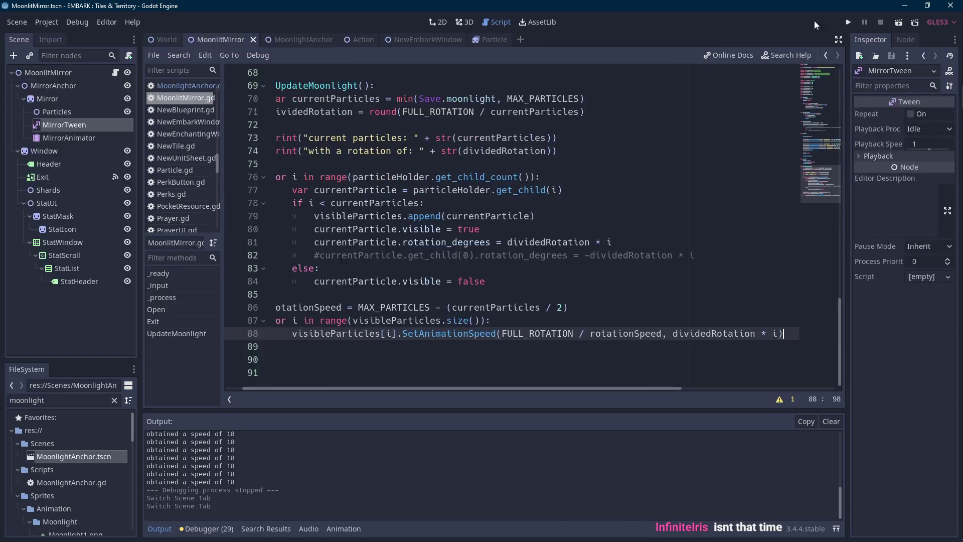
click(899, 23)
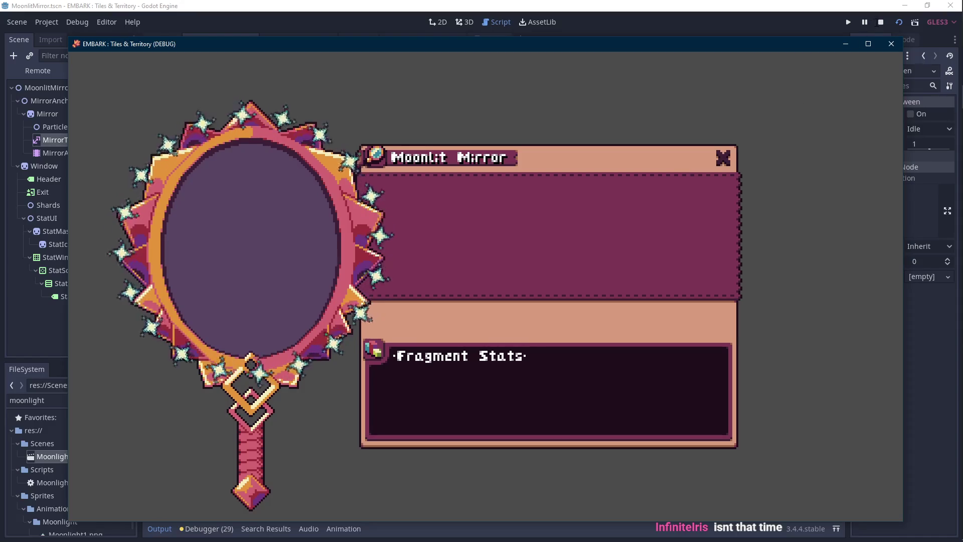
click(892, 44)
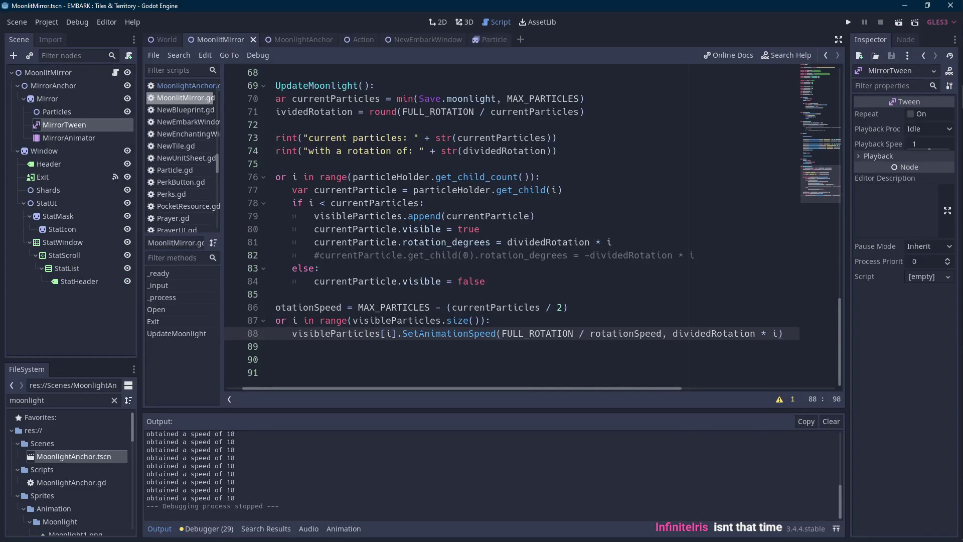
double_click(688, 330)
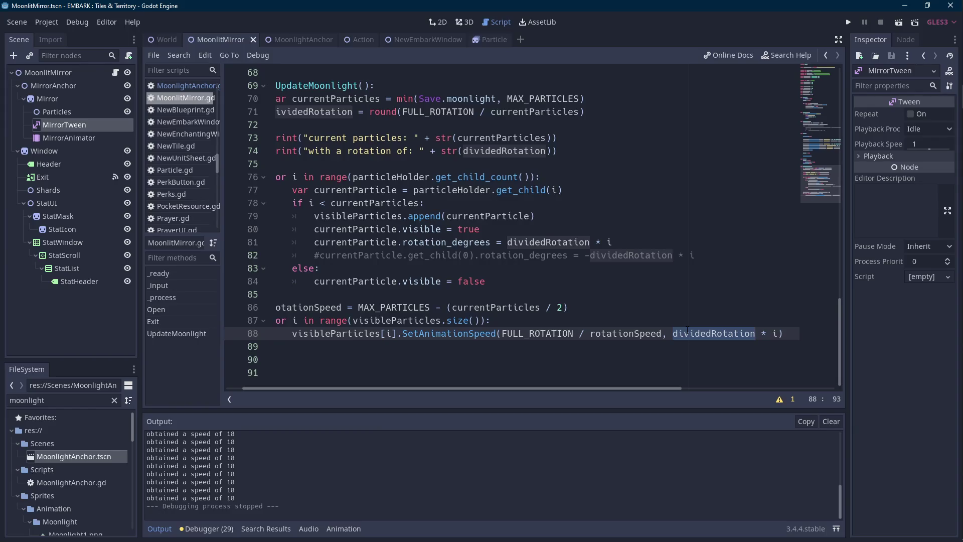
click(294, 39)
click(484, 159)
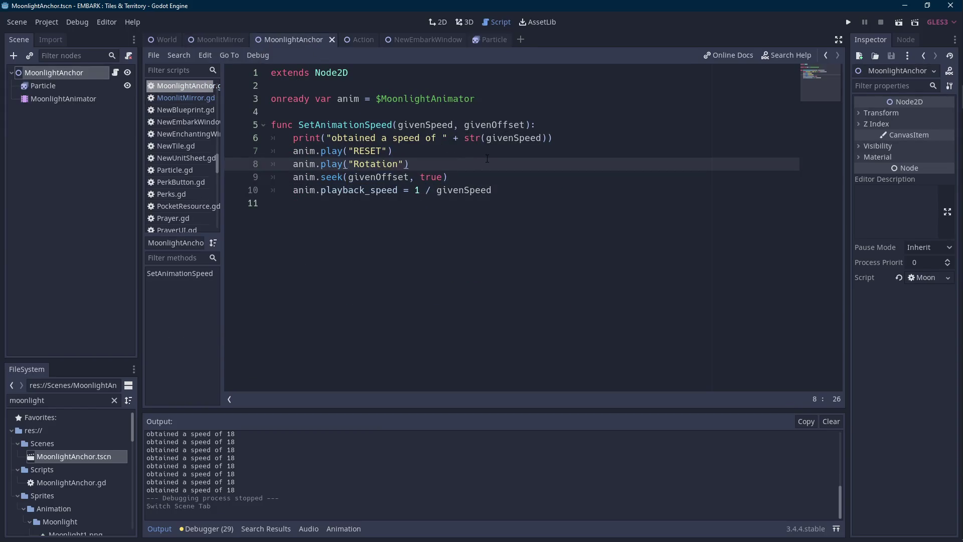
Add a print("given offset: " + str(givenOffset)) line to SetAnimationSpeed.
key(Return)
text(print("g)
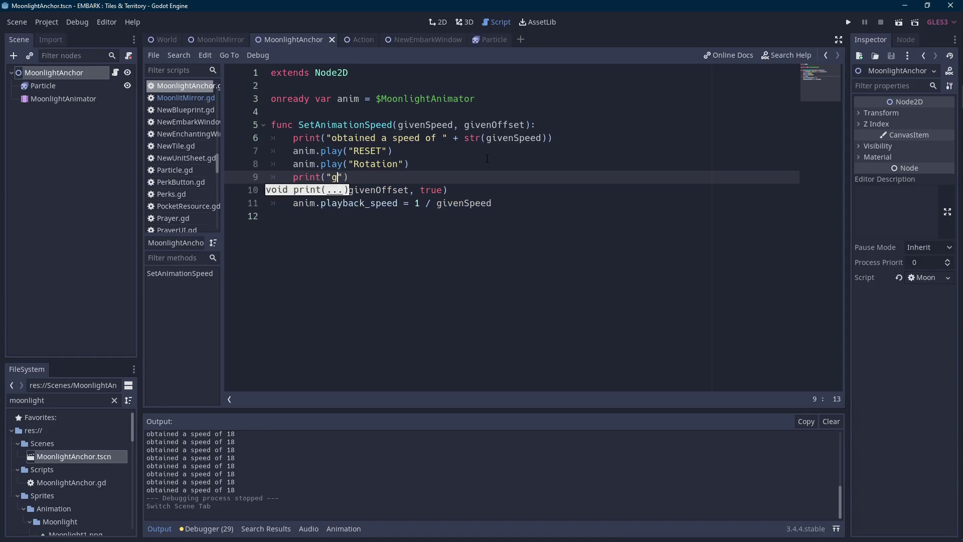
text(set: )
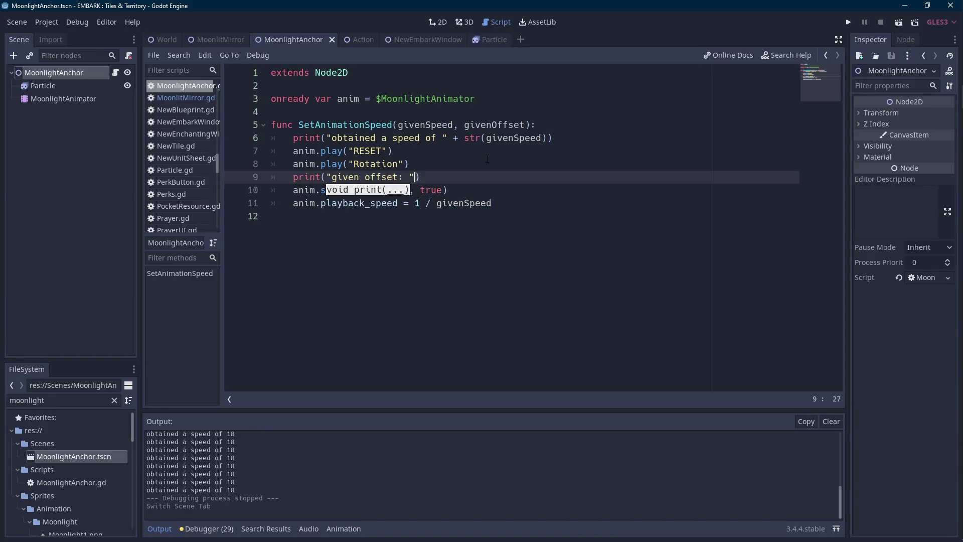
text(tr())
text(Offset)
key(ctrl+shift+Left)
key(ctrl+shift+Left)
key(ctrl+shift+Left)
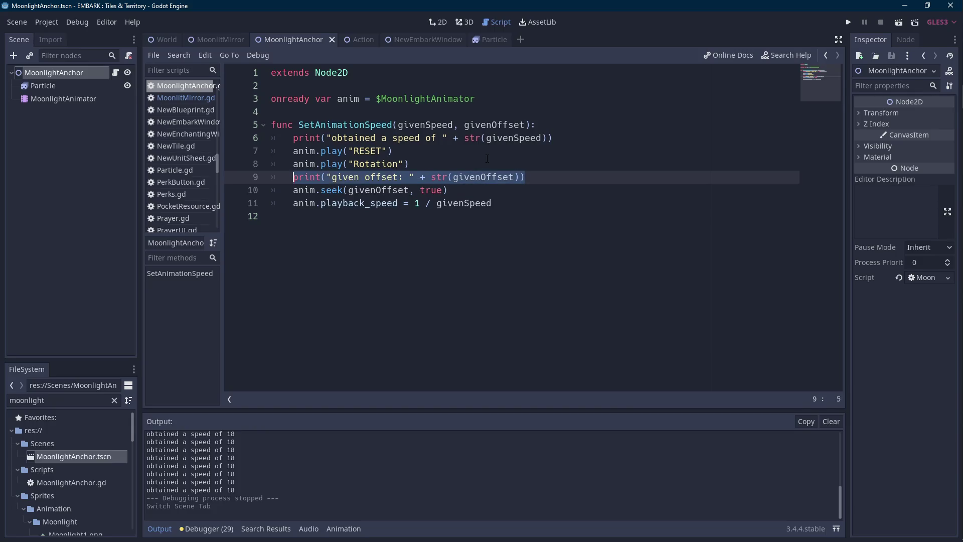
key(alt+Up)
key(alt+Up)
key(Down)
key(Down)
key(End)
Place the offset print directly under the speed print and run the MoonlitMirror scene.
key(Return)
key(BackSpace)
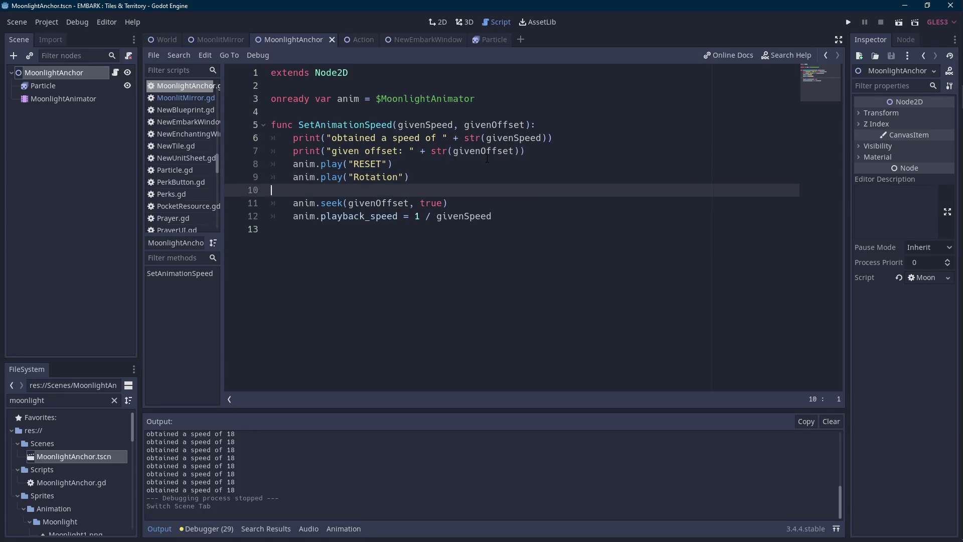
key(BackSpace)
key(Up)
key(Home)
key(Return)
click(215, 40)
click(893, 23)
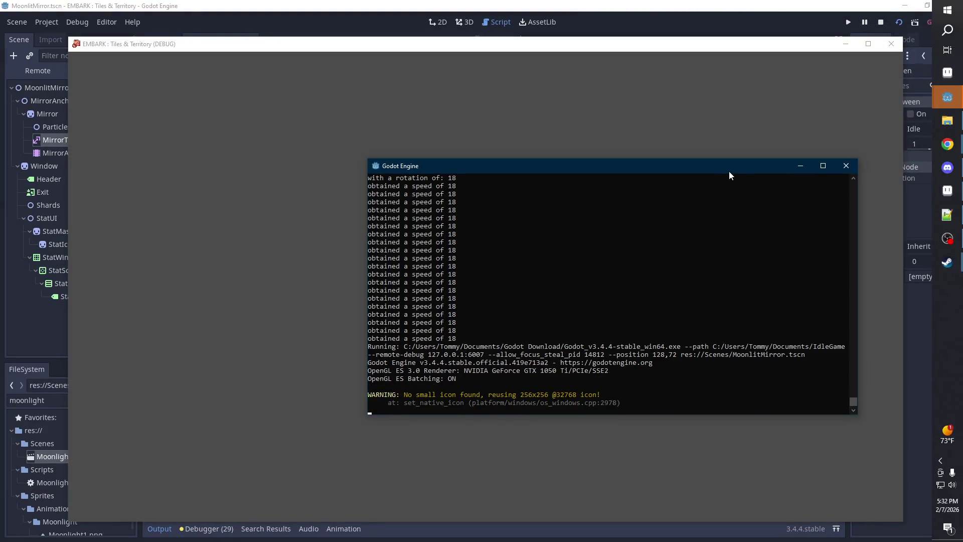
Arrange the console beside the game, read offsets rising by 18 up to 342, then stop.
drag(729, 171, 497, 174)
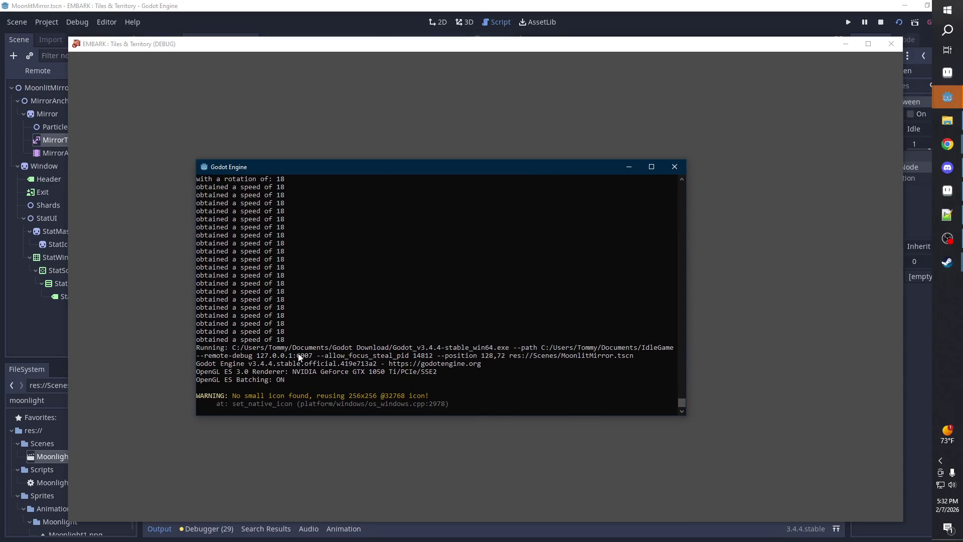
click(355, 113)
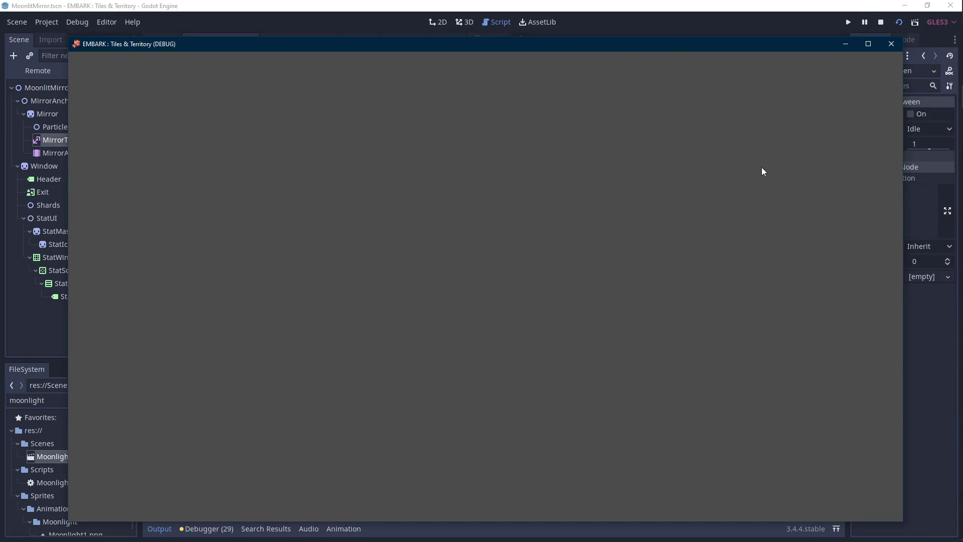
key(alt+Tab)
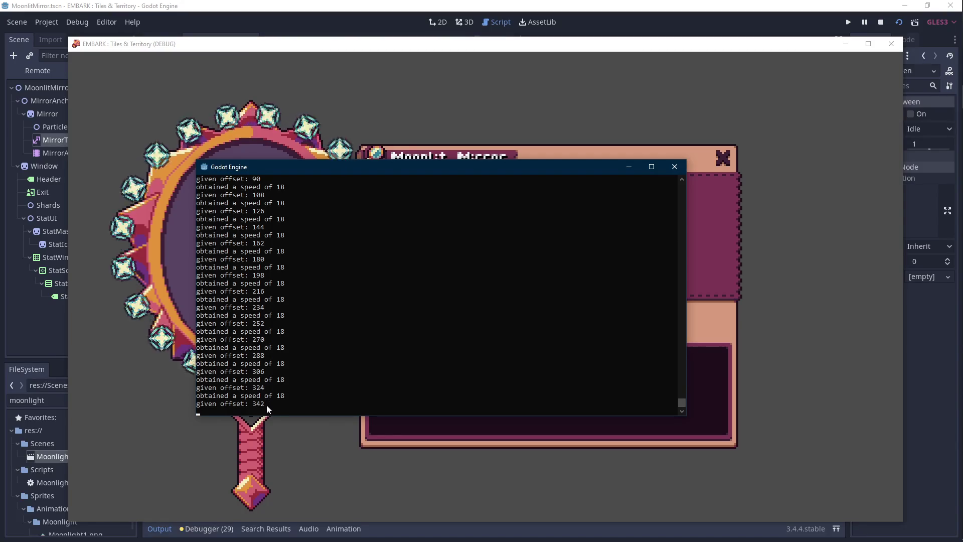
mouse_move(329, 174)
mouse_down()
mouse_move(573, 131)
mouse_move(536, 135)
mouse_up()
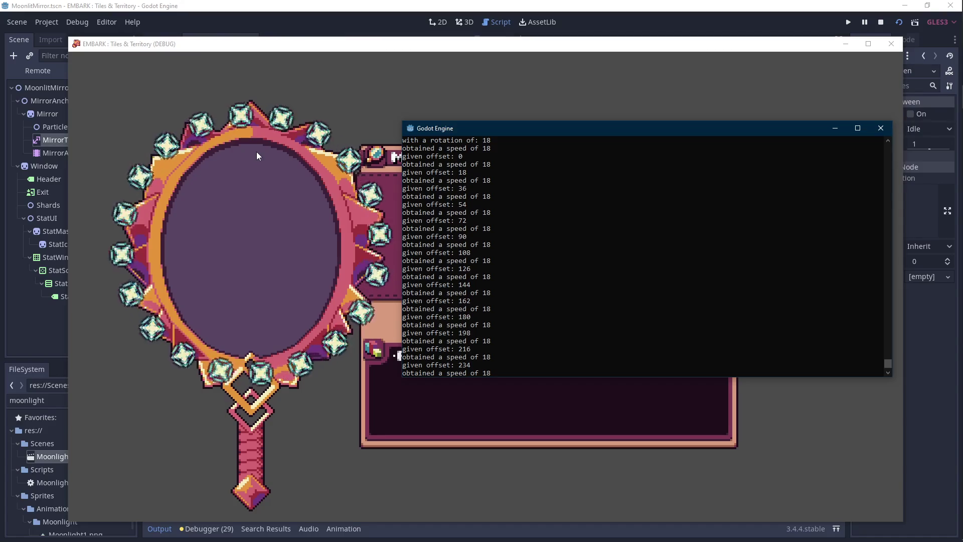
key(alt+F4)
key(ctrl+shift+Tab)
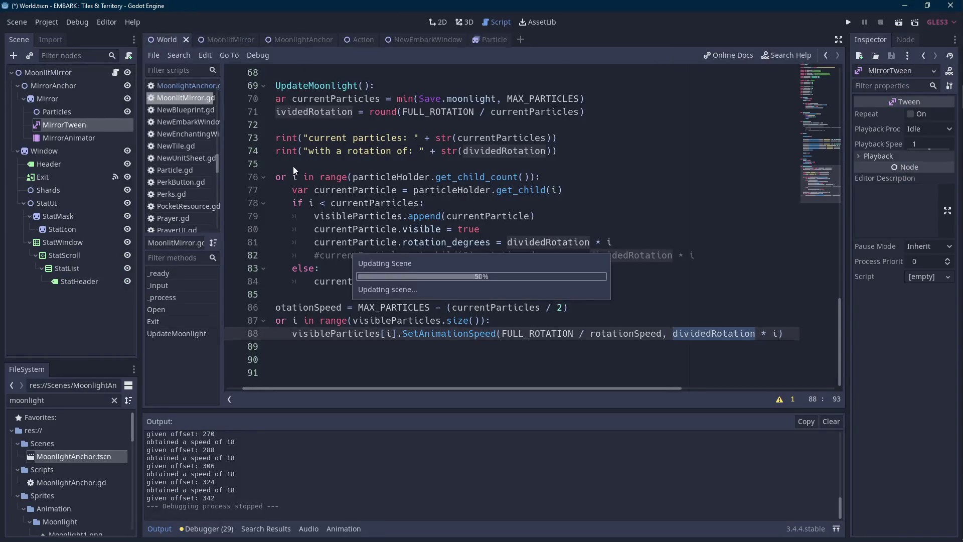
Browse World.gd, return to the MoonlitMirror scene and run it to the title screen.
scroll(369, 227, up, 10)
scroll(370, 227, up, 15)
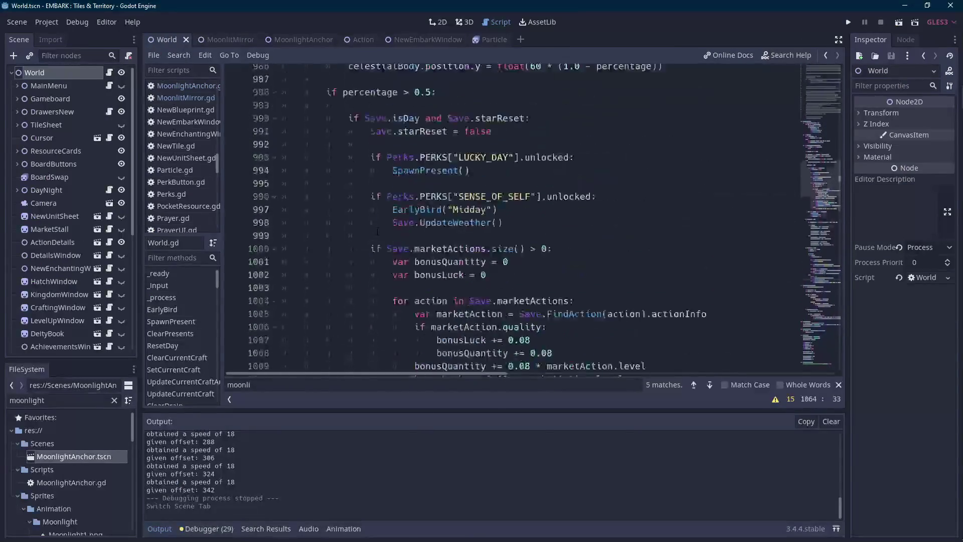
scroll(378, 234, up, 2)
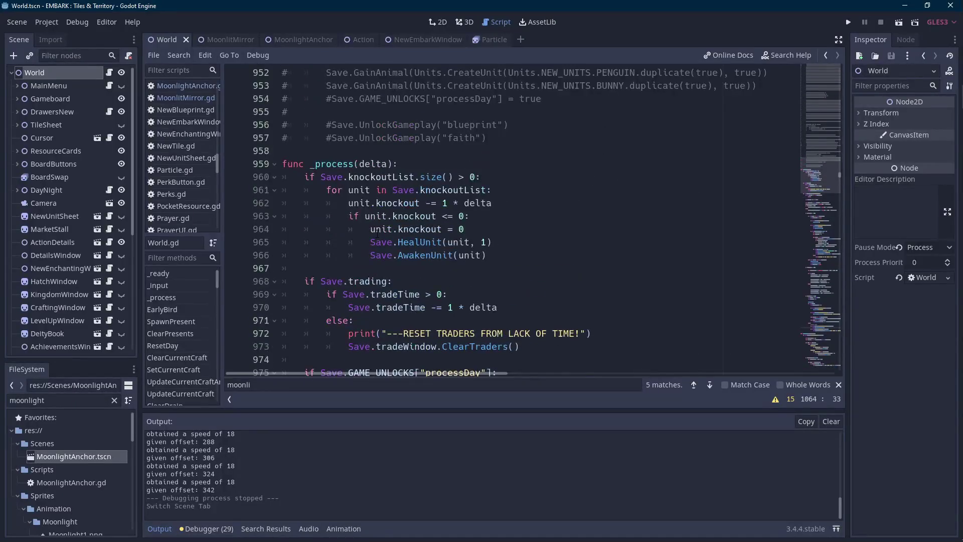
click(171, 529)
scroll(321, 215, up, 7)
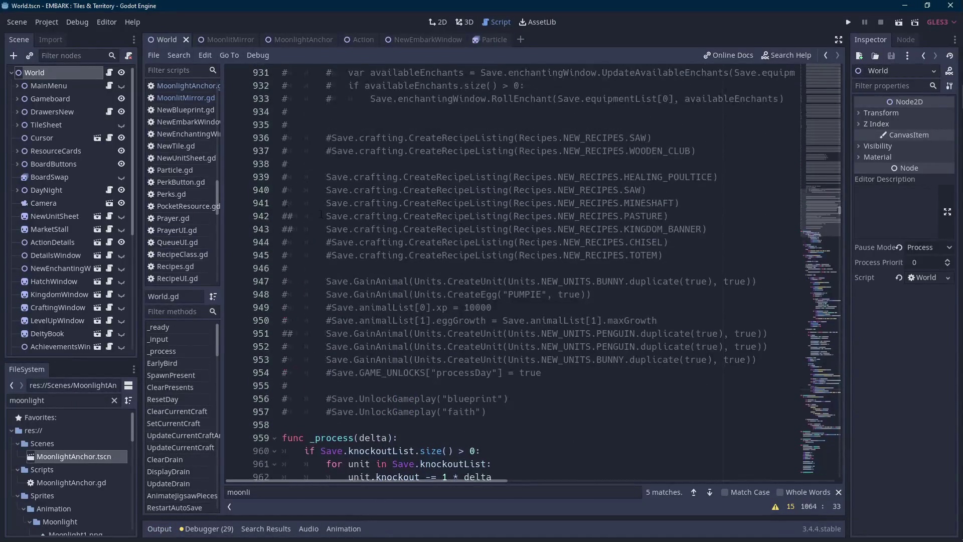
drag(224, 41, 450, 225)
scroll(378, 431, up, 13)
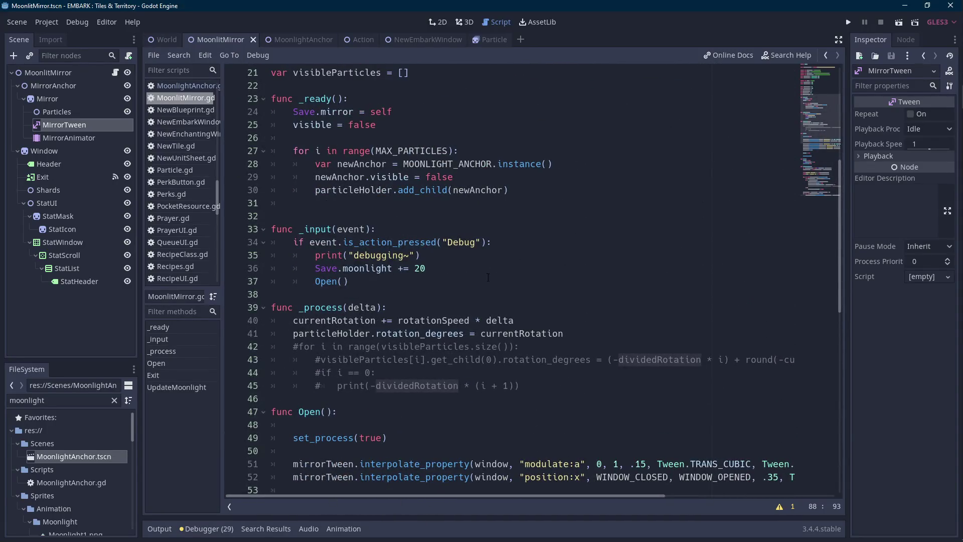
click(469, 266)
click(901, 23)
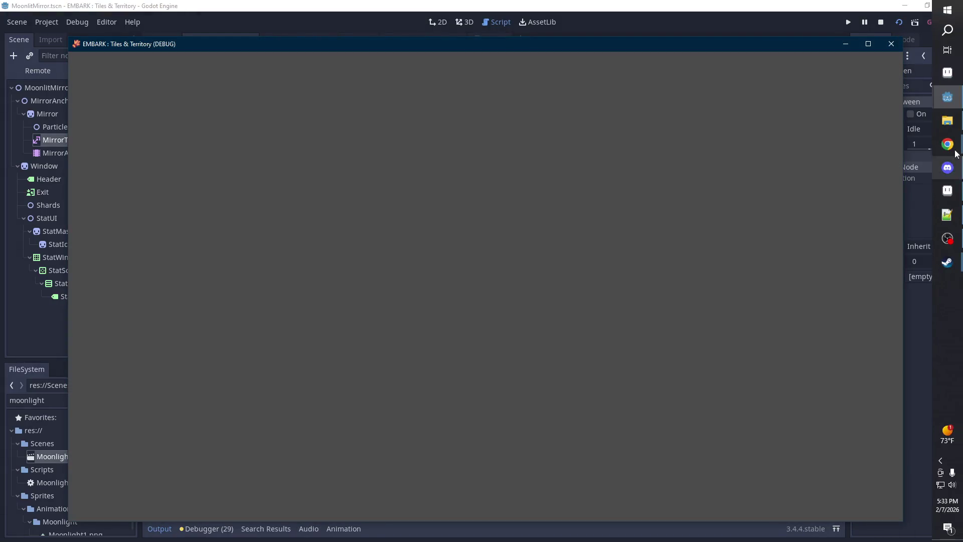
Watch the particles beside the console (offsets 0, 180, 360), then stop and open MoonlightAnchor.
mouse_move(956, 97)
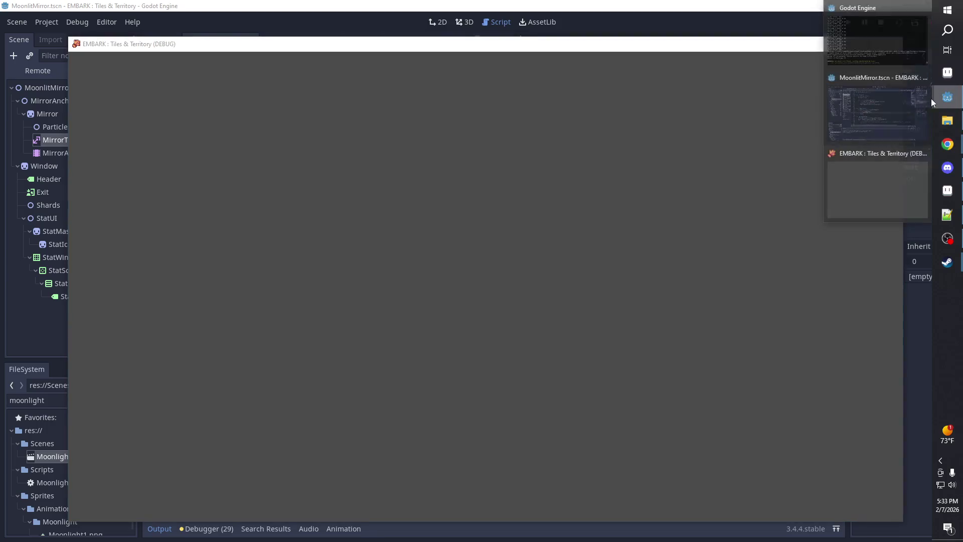
click(880, 41)
mouse_move(531, 130)
mouse_down()
mouse_move(620, 176)
mouse_move(113, 175)
mouse_move(139, 175)
mouse_up()
drag(213, 49, 387, 37)
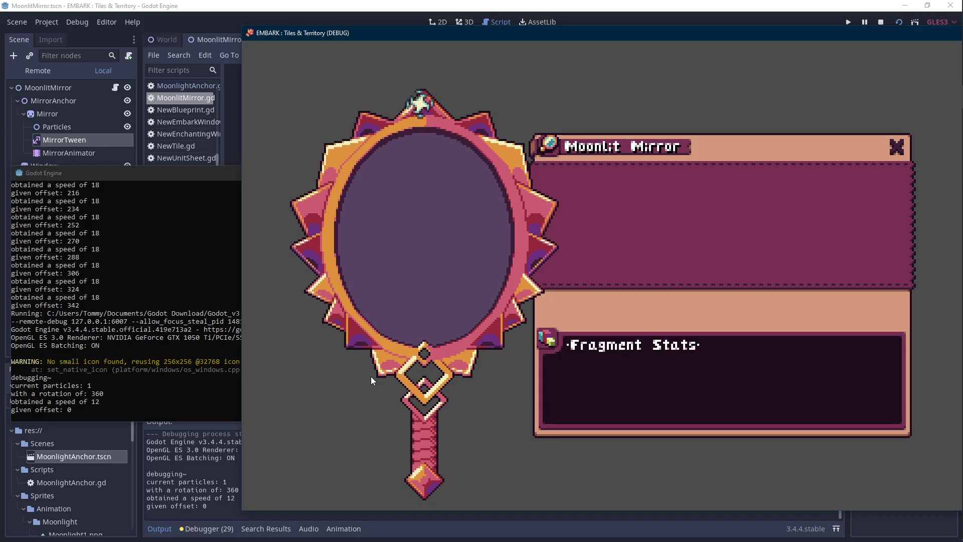
drag(627, 39, 483, 42)
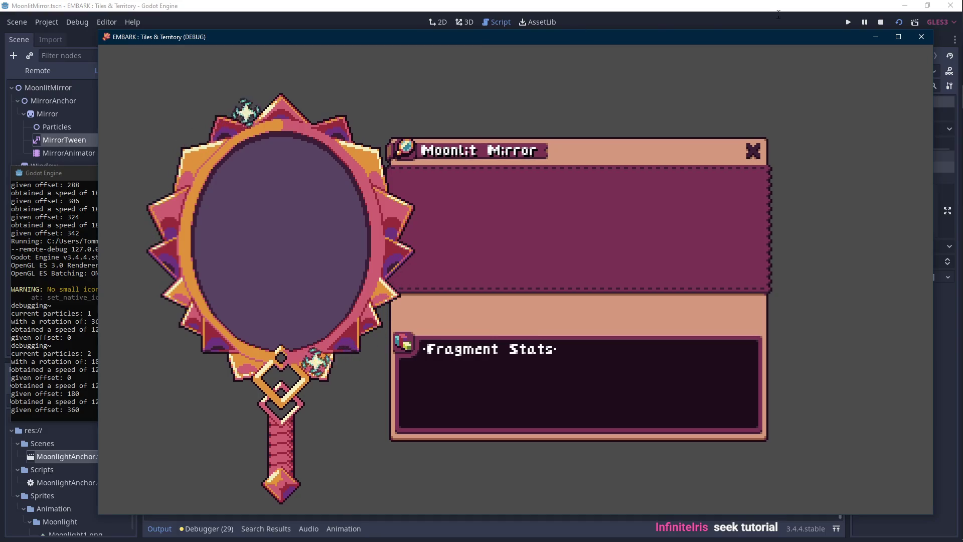
click(879, 22)
click(299, 45)
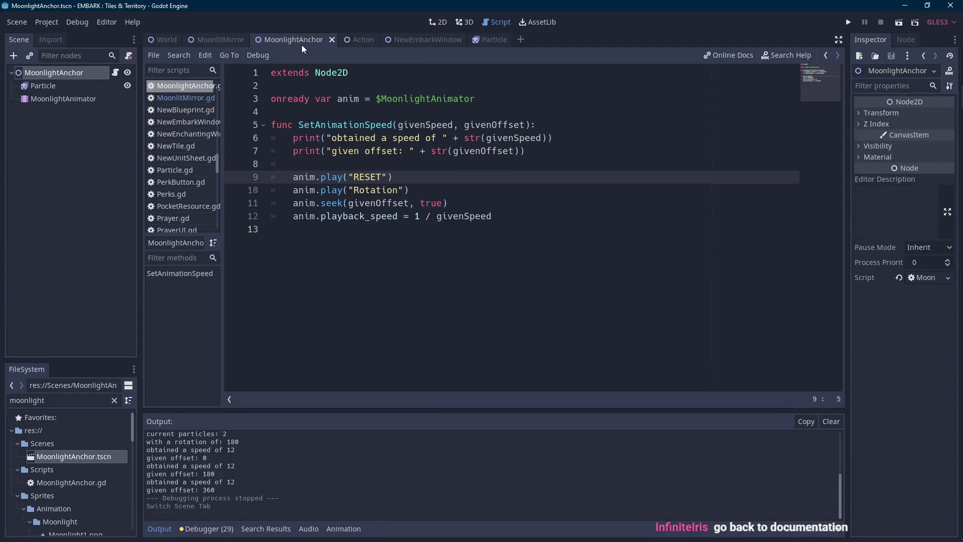
Change line 11 to anim.seek(givenOffset / 360, true), test it, and check seek's documentation.
click(410, 203)
text(/ 100)
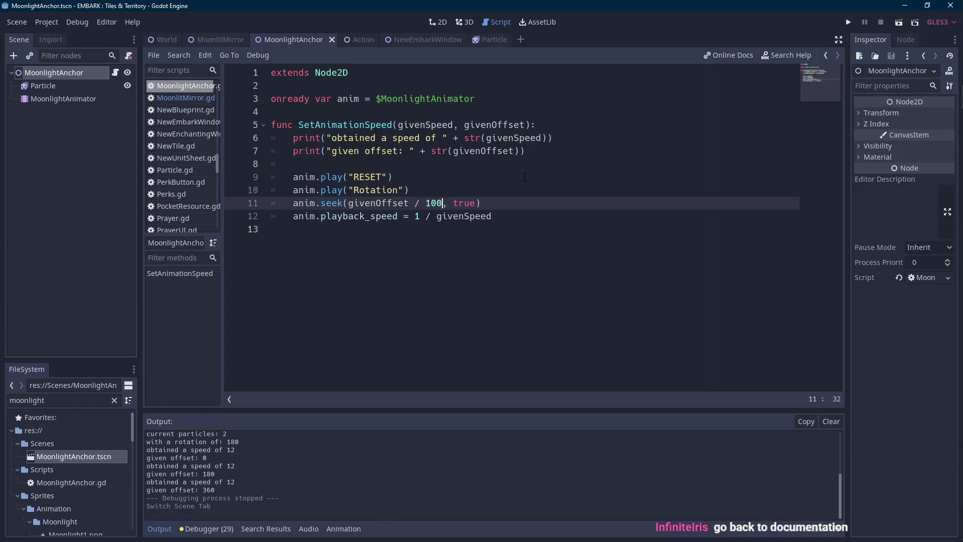
click(899, 24)
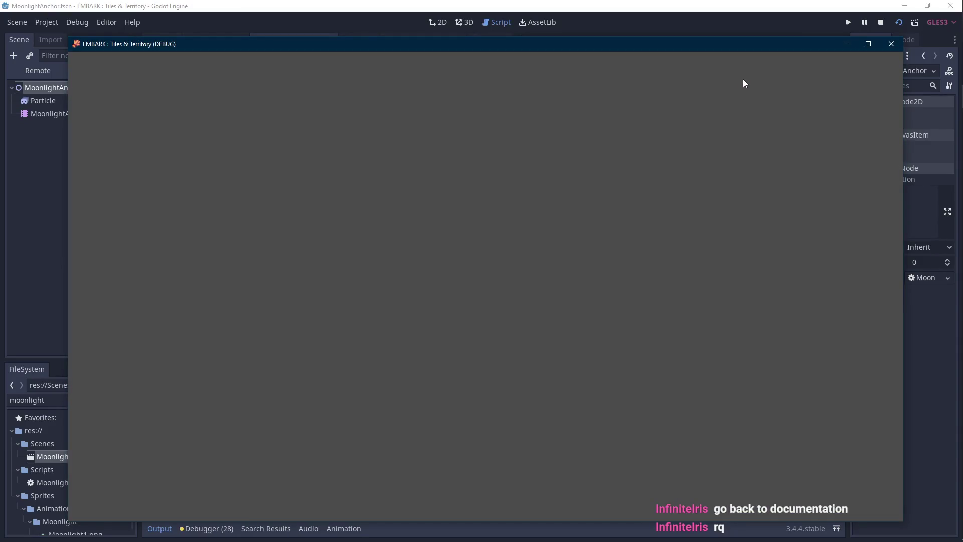
click(884, 20)
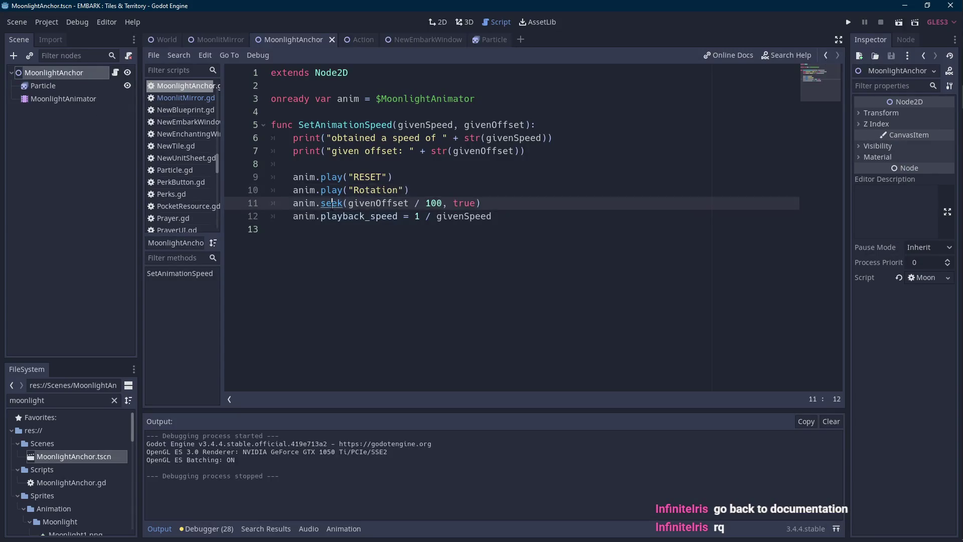
key(alt+Left)
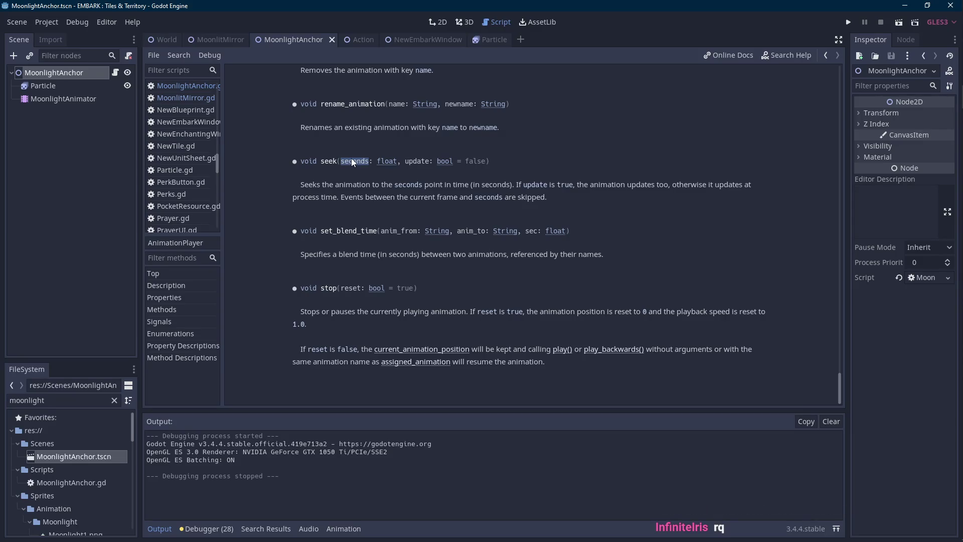
key(alt+Right)
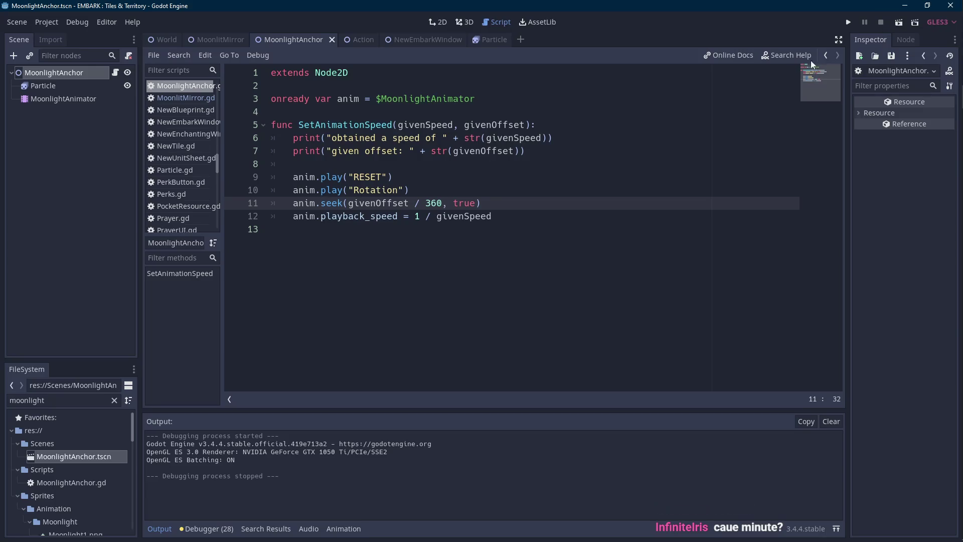
click(219, 40)
Test the particle orbit in MoonlitMirror (offsets up to 810, speed 12), then revisit seek's docs.
click(898, 20)
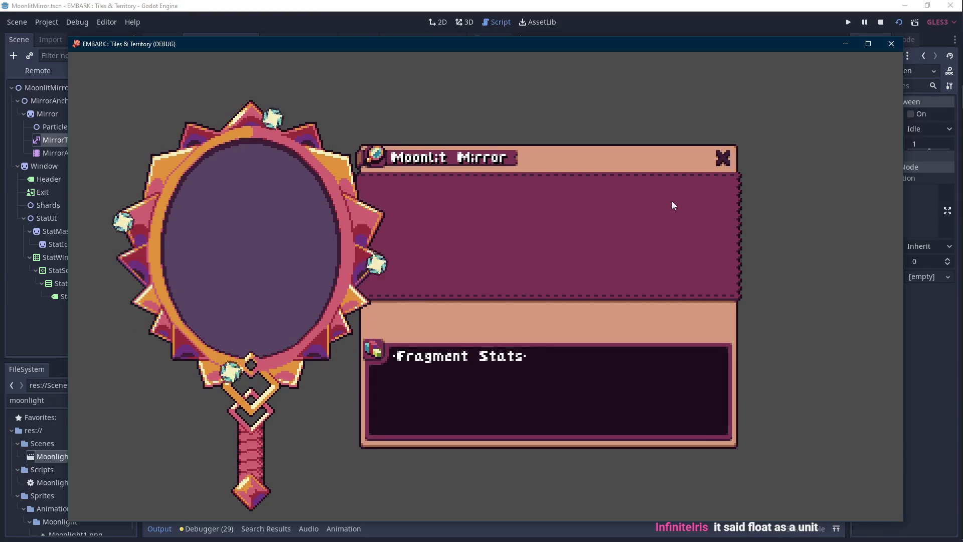
key(F8)
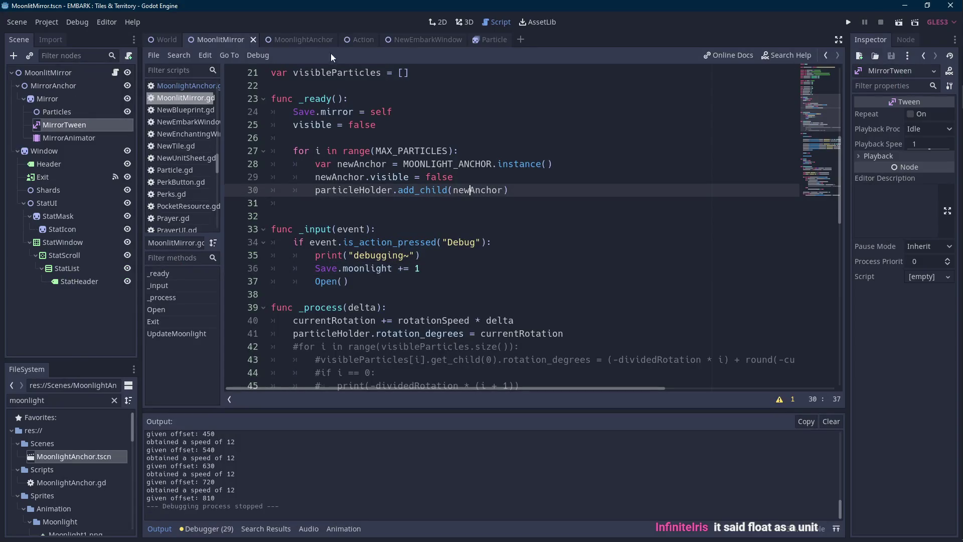
click(296, 40)
ctrl+click(332, 204)
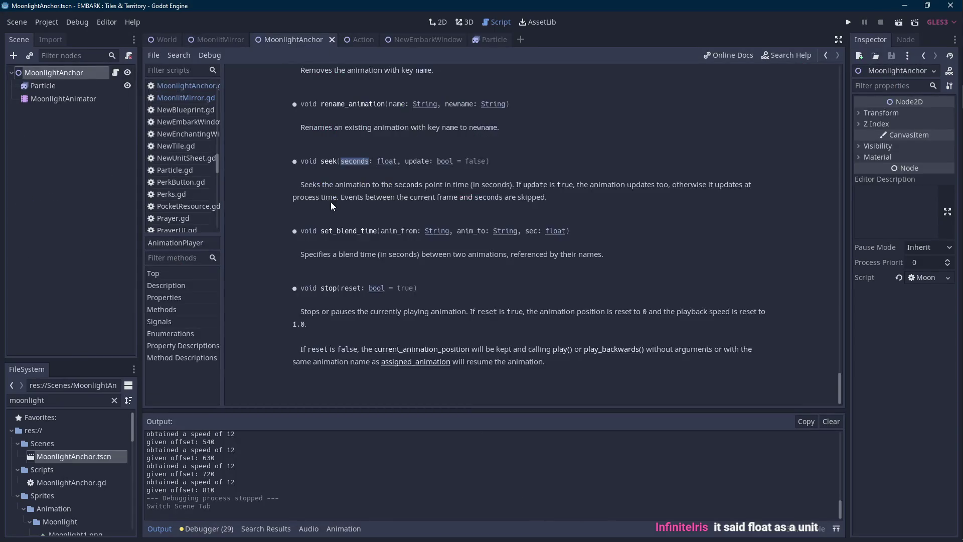
click(115, 73)
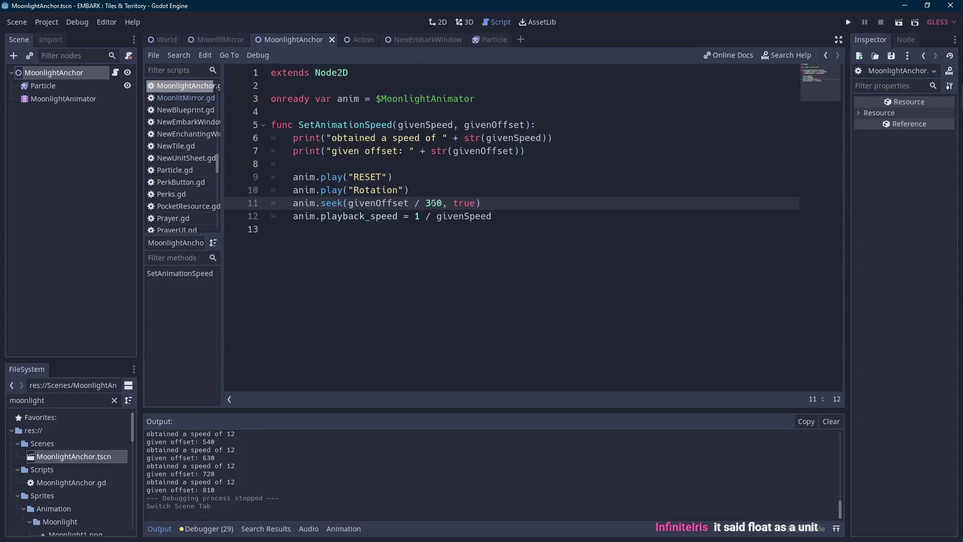
Test the givenOffset / 60 seek change in MoonlitMirror, then return to line 11's divisor.
click(899, 21)
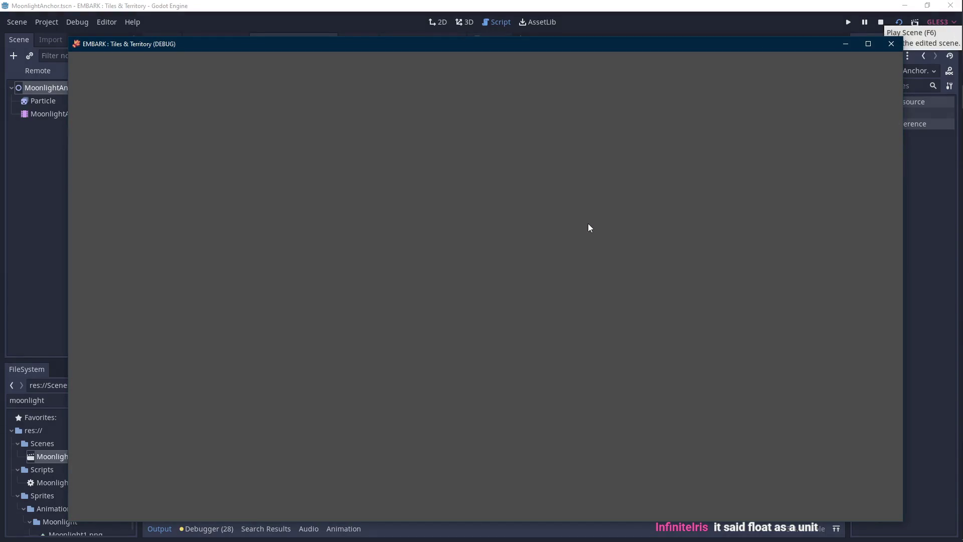
click(892, 44)
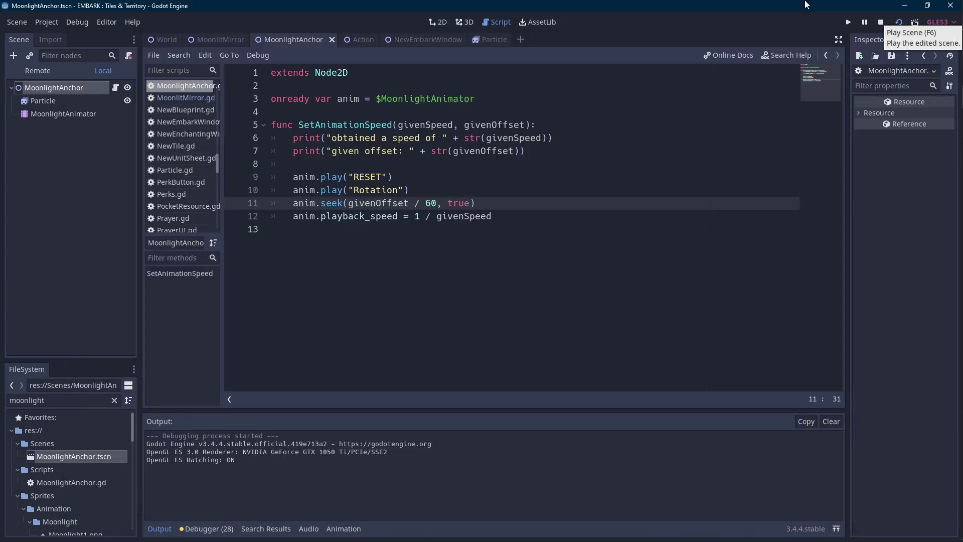
click(233, 35)
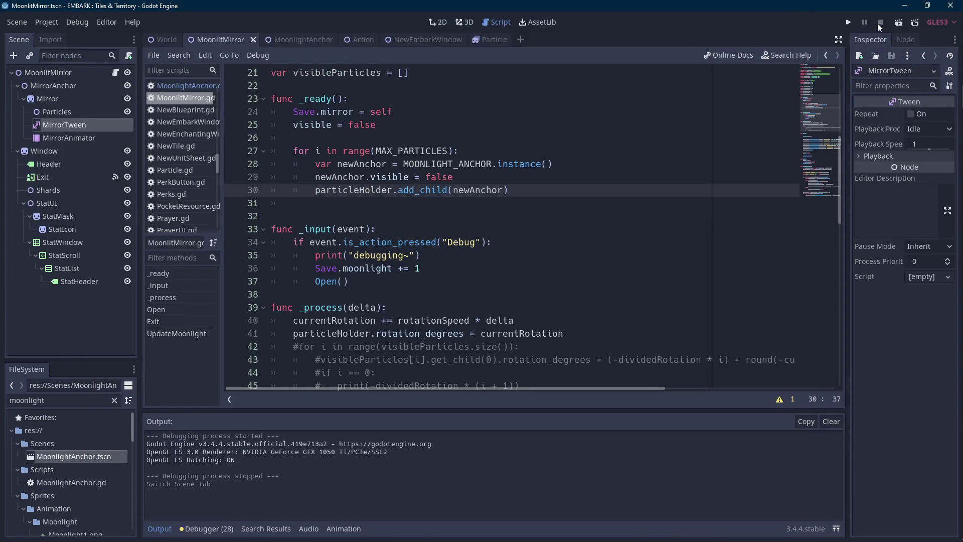
key(F6)
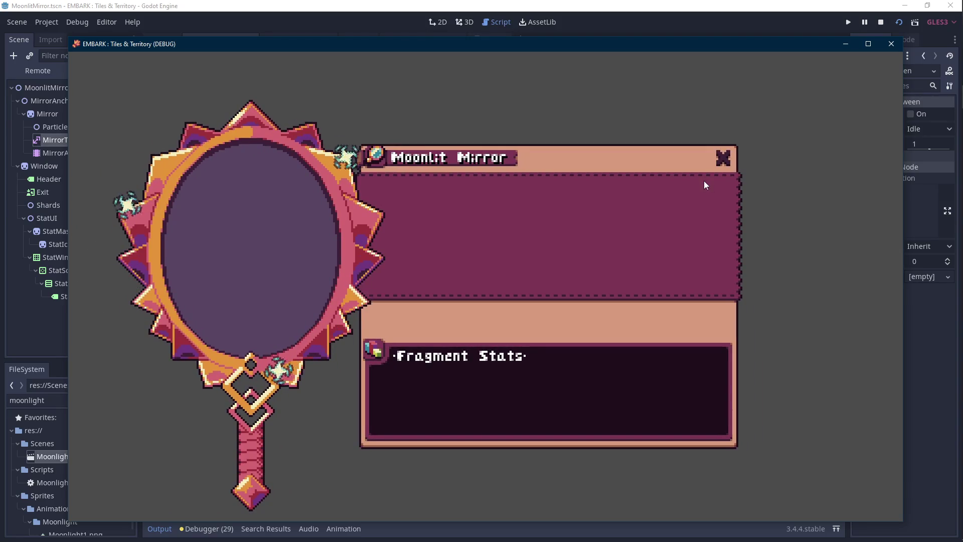
click(892, 44)
click(272, 36)
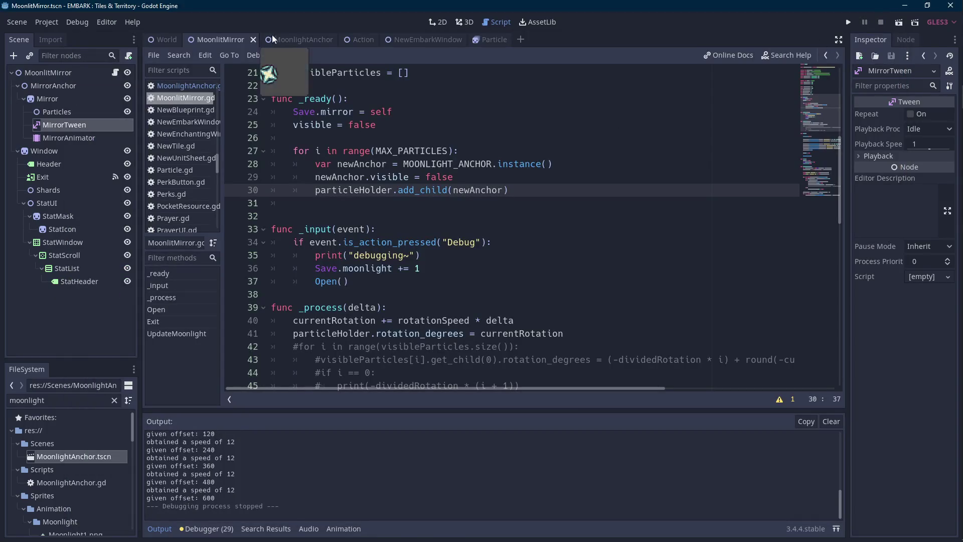
double_click(432, 203)
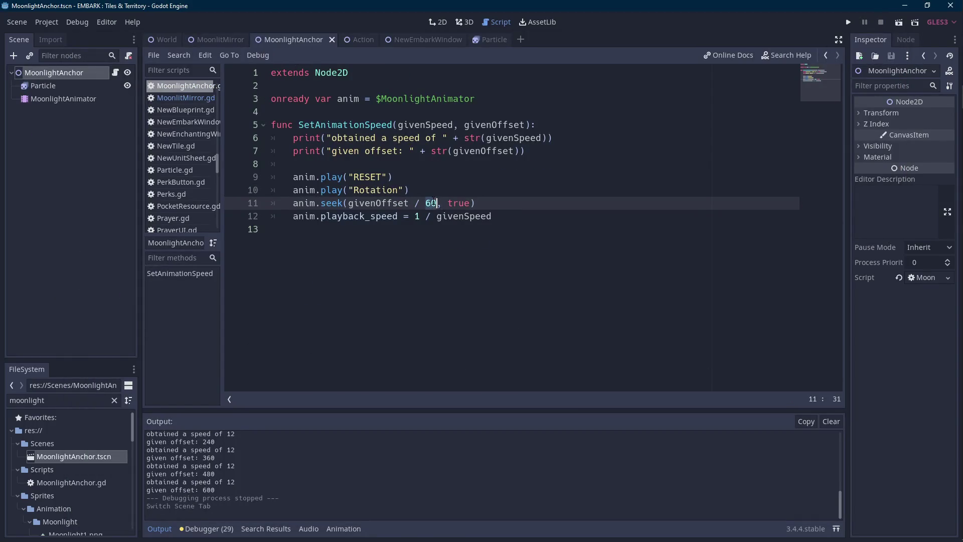
Restore givenOffset / 100 on line 11, then look over MoonlitMirror's UpdateMoonlight code before moving to Aseprite.
text(100)
drag(442, 203, 350, 203)
click(221, 40)
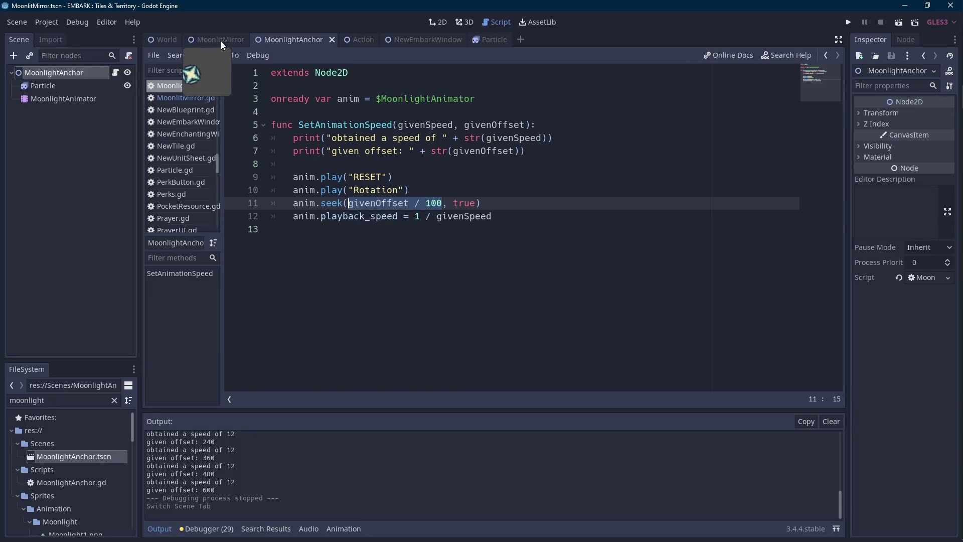
scroll(502, 226, down, 15)
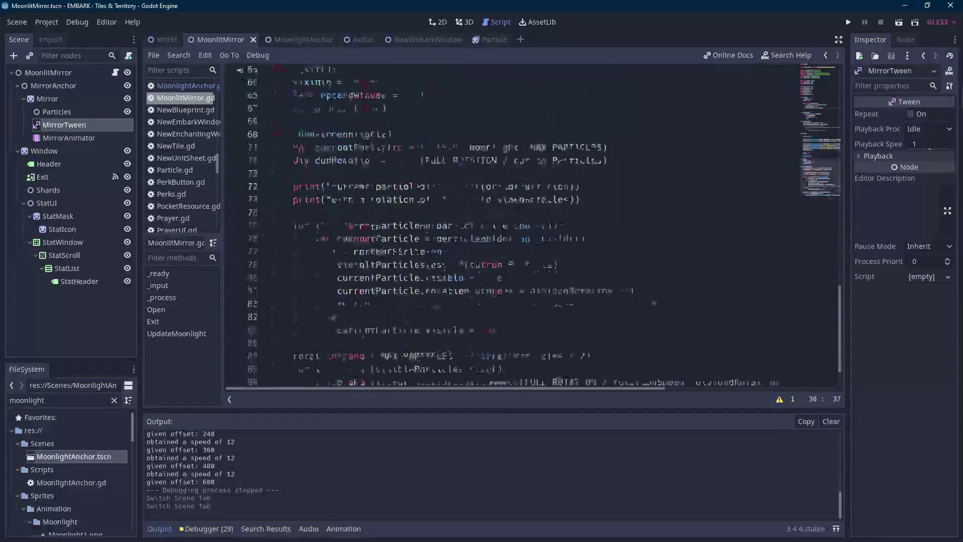
drag(619, 388, 669, 387)
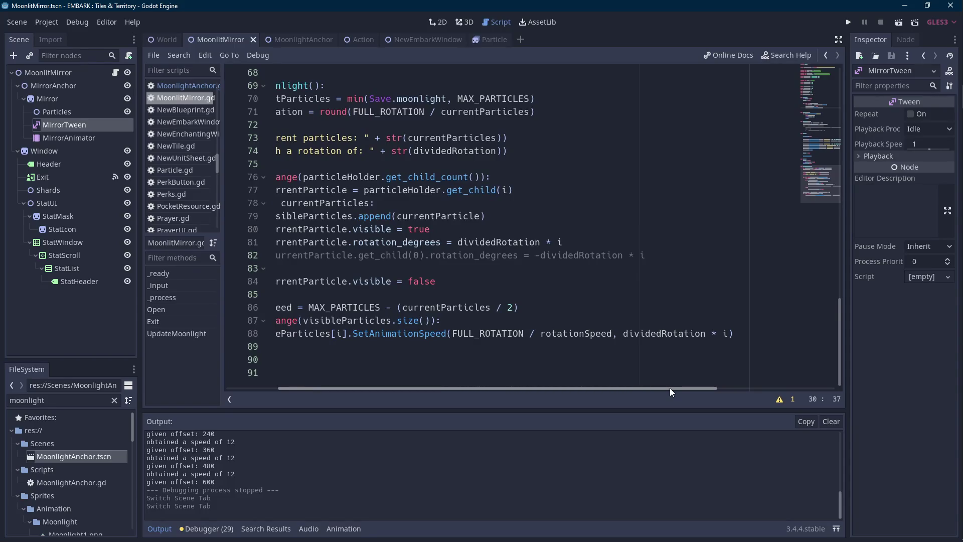
drag(670, 387, 582, 392)
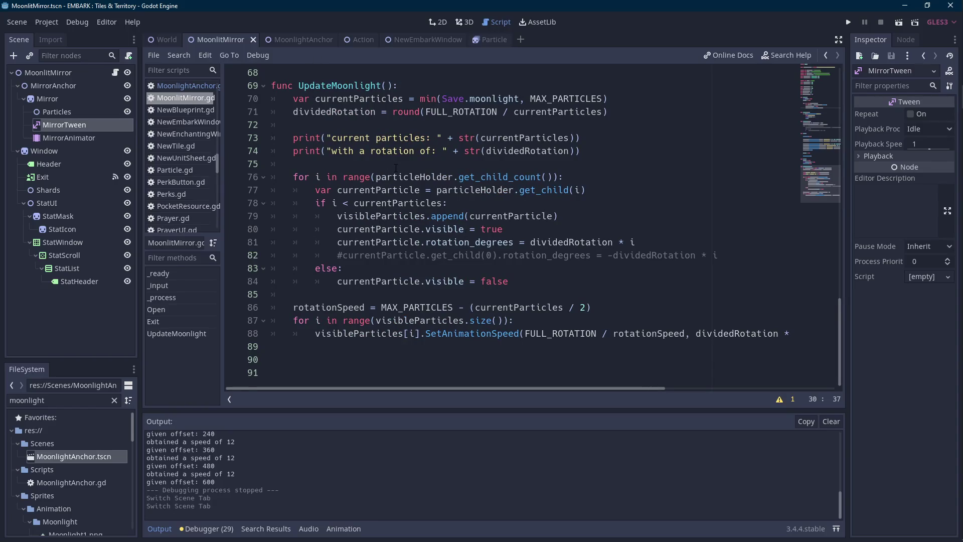
click(947, 206)
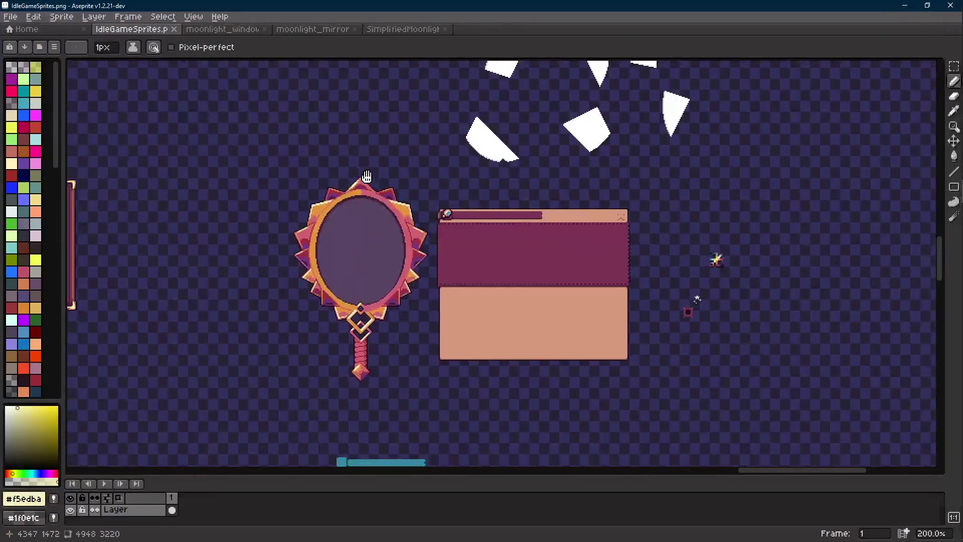
Paint white dots at the mirror's top, right, bottom and left rim, plus a ring around the left dot.
alt+click(489, 140)
scroll(359, 273, up, 3)
scroll(381, 271, up, 6)
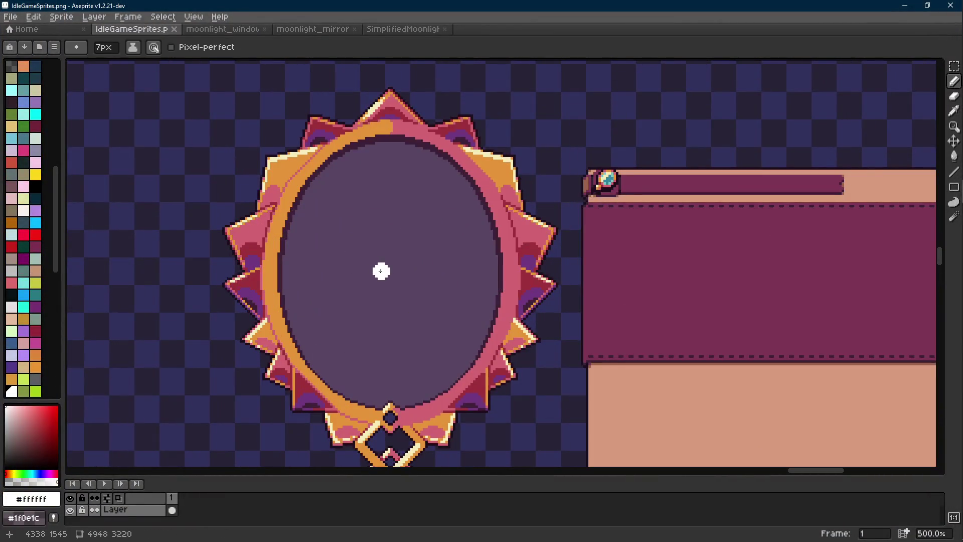
drag(391, 264, 392, 291)
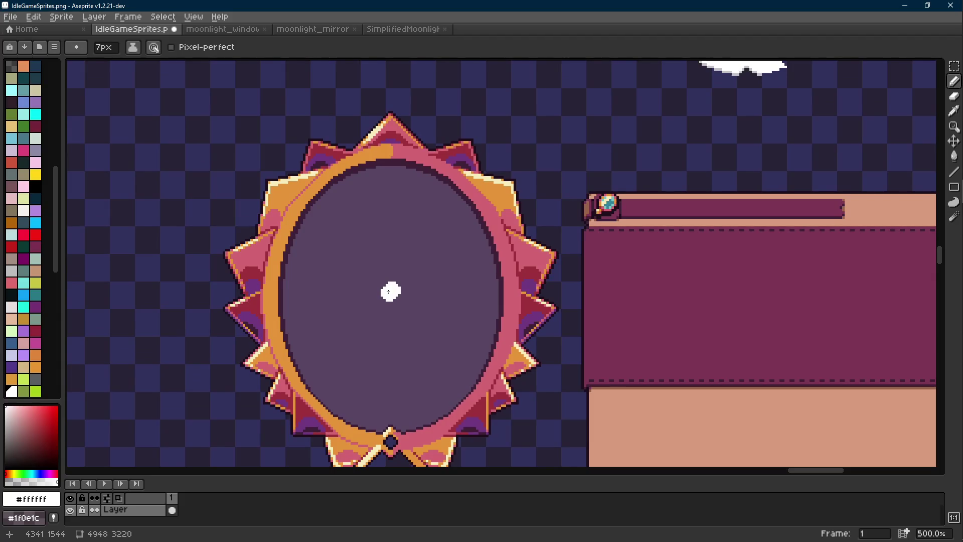
click(397, 173)
click(531, 286)
scroll(532, 286, down, 5)
scroll(532, 287, left, 2)
click(420, 345)
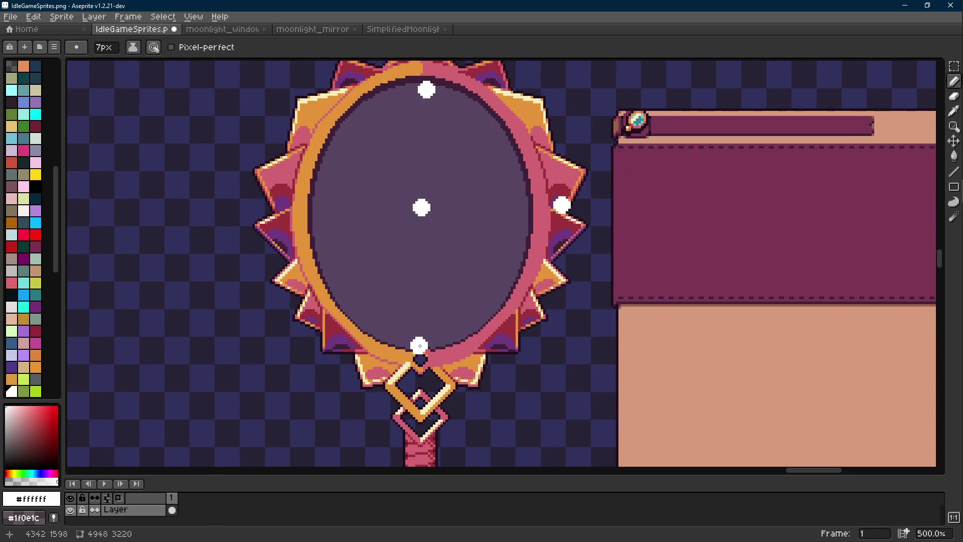
click(288, 207)
scroll(301, 210, up, 5)
scroll(301, 211, right, 1)
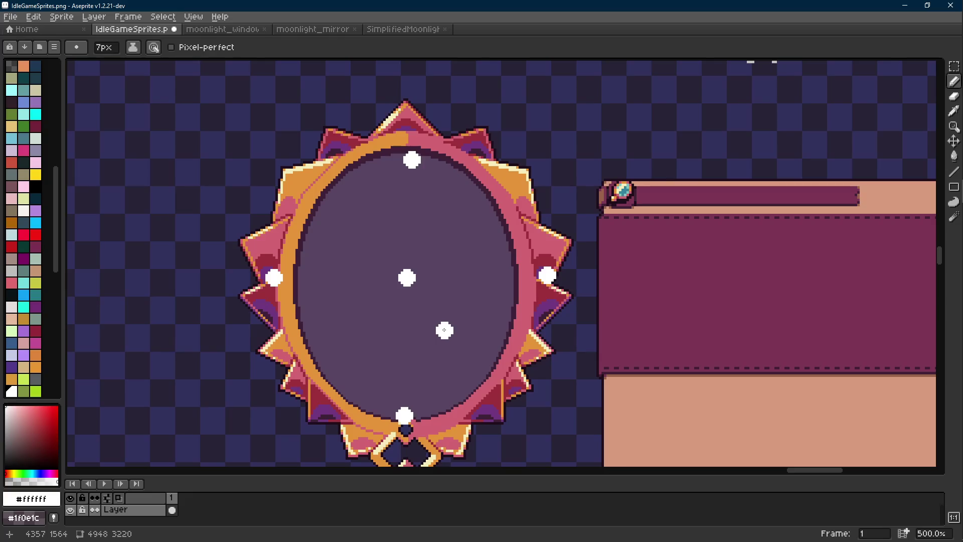
ctrl+scroll(292, 266, down, 3)
drag(275, 249, 268, 250)
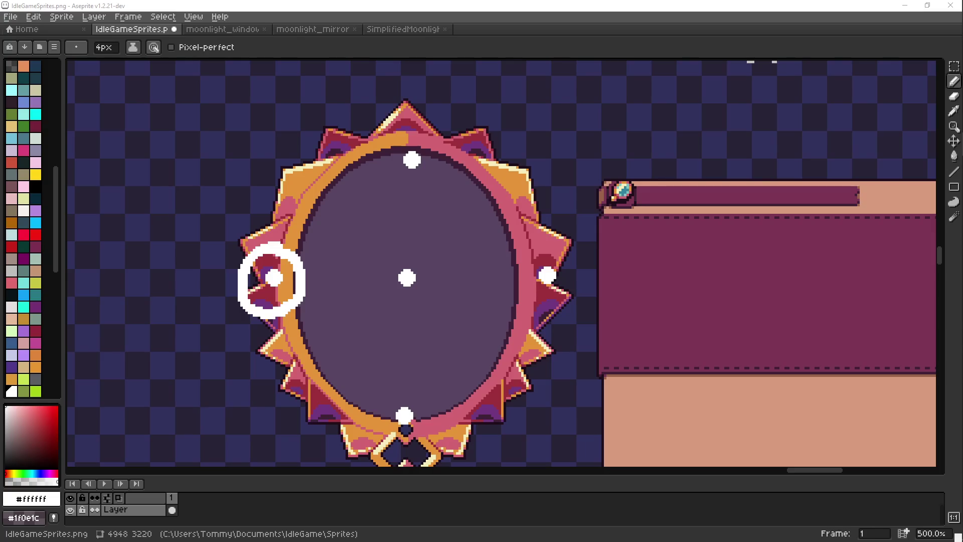
Undo the white marks and return to the Godot script editor.
key(v)
key(ctrl+z)
key(ctrl+z)
key(ctrl+z)
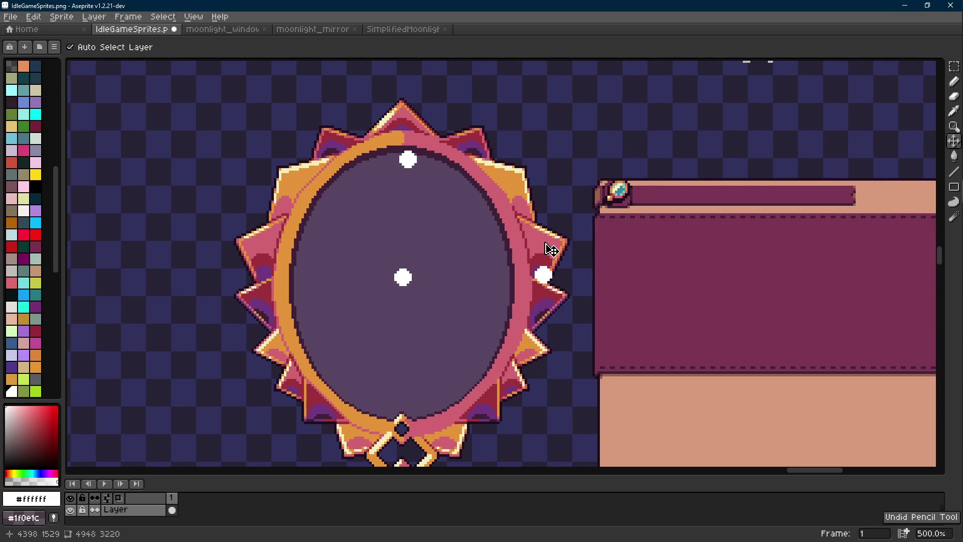
key(ctrl+z)
key(b)
key(alt+Tab)
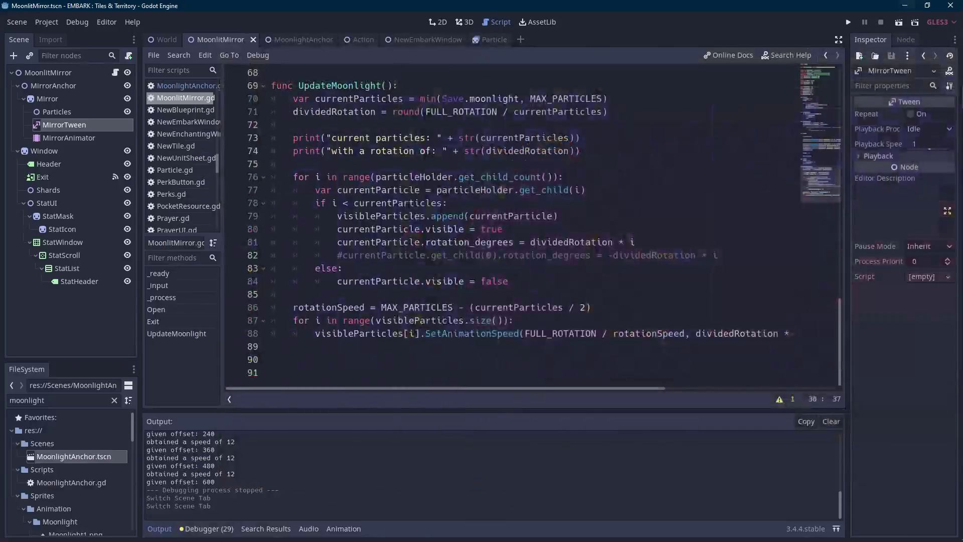
In MoonlightAnchor.gd, change the seek divisor to 360 and print givenOffset / 360 on line 7.
click(281, 40)
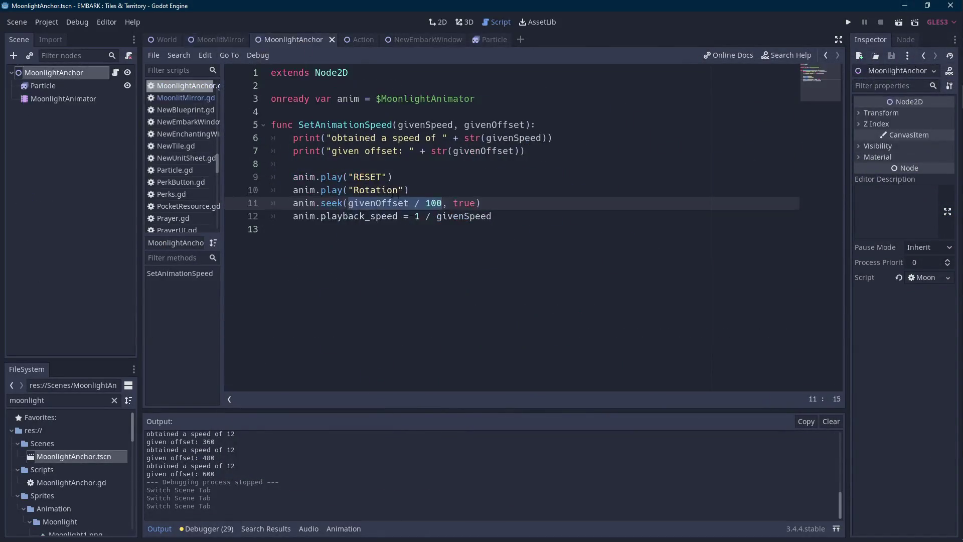
text(360)
click(387, 203)
double_click(388, 203)
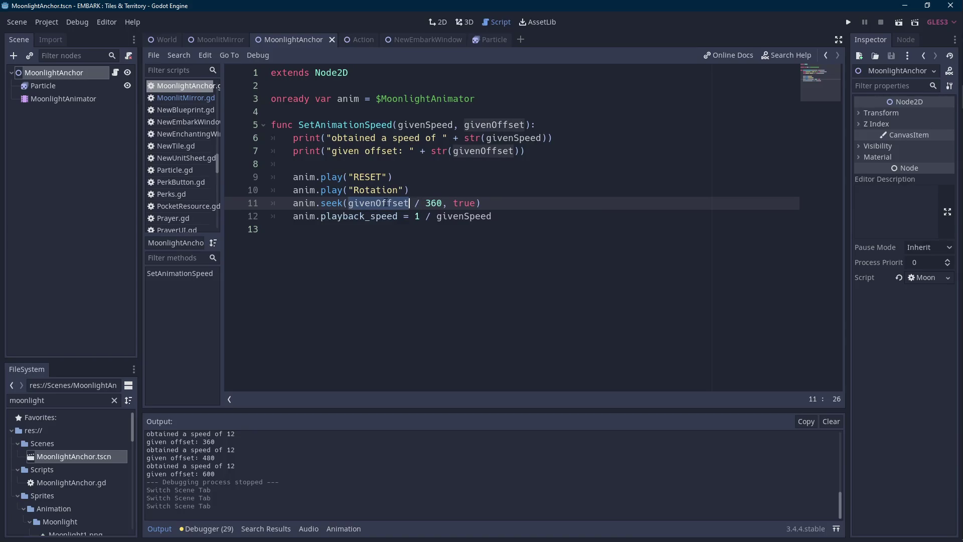
drag(442, 203, 350, 204)
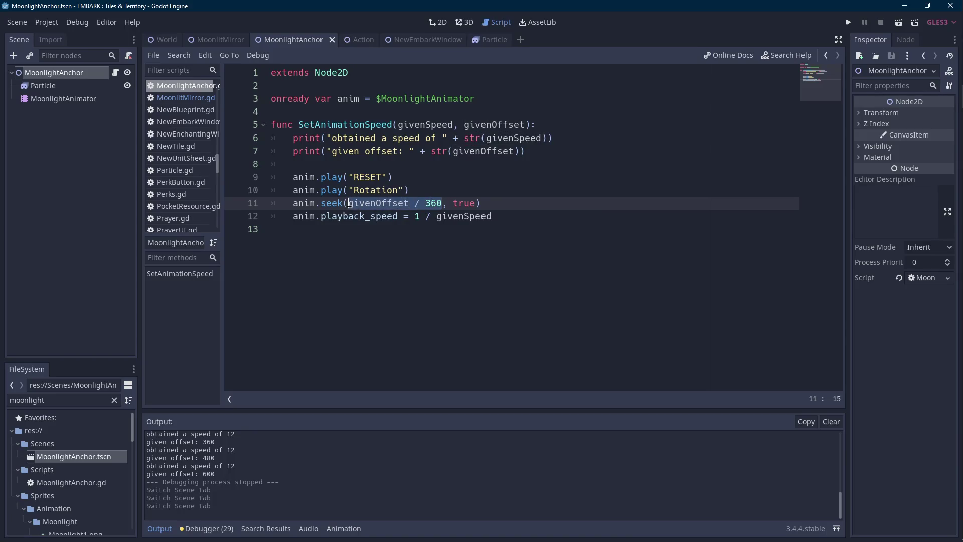
key(ctrl+c)
double_click(494, 151)
key(ctrl+v)
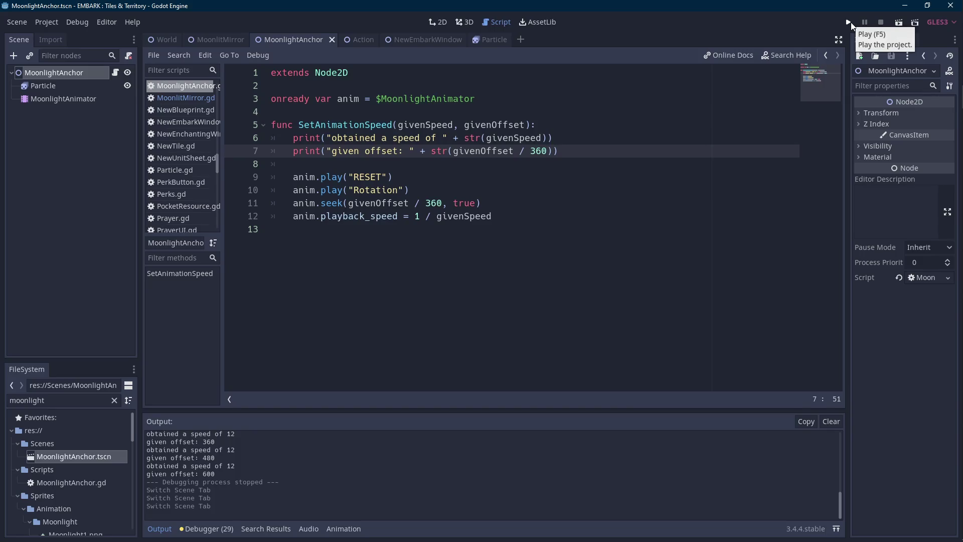
Test-run the project and the MoonlitMirror scene, checking the console log and the particle.
click(851, 24)
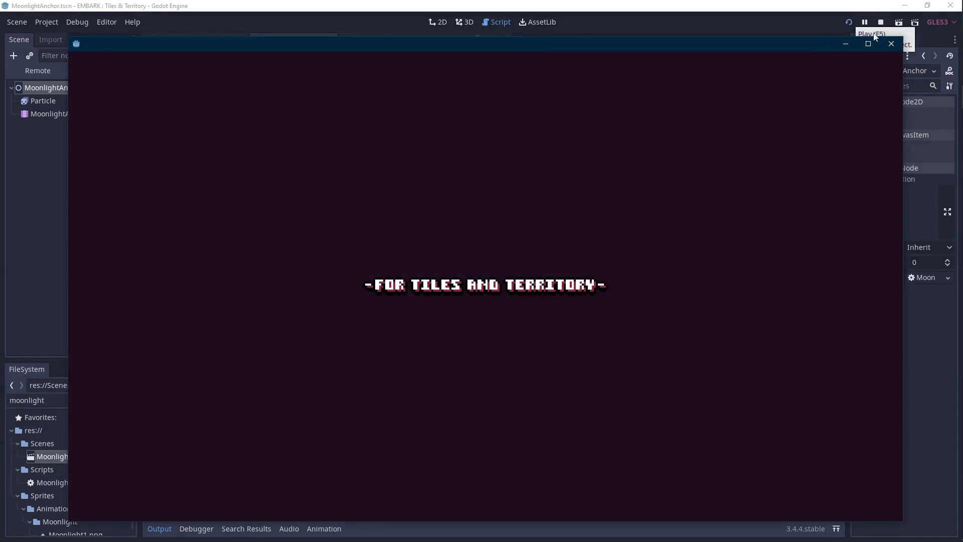
click(881, 23)
key(ctrl+Tab)
click(904, 23)
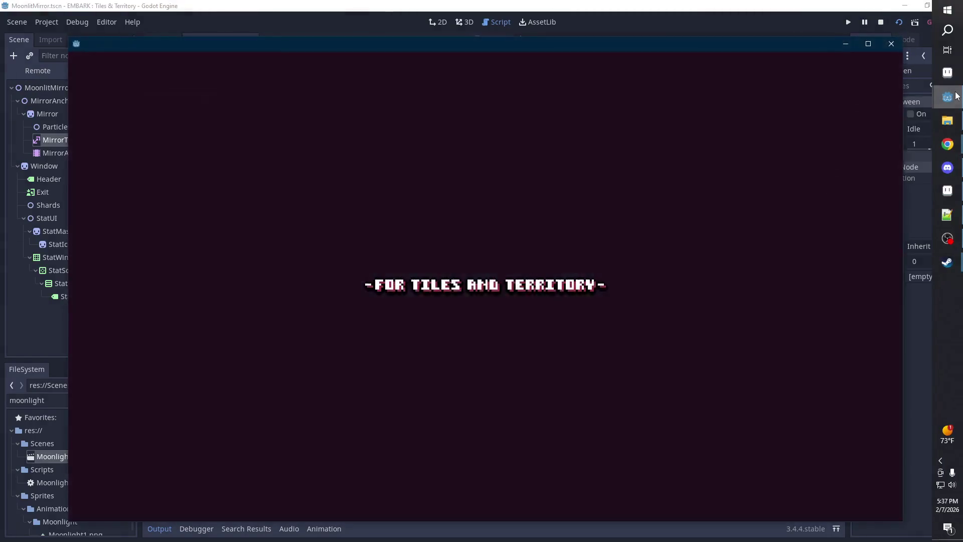
mouse_move(948, 97)
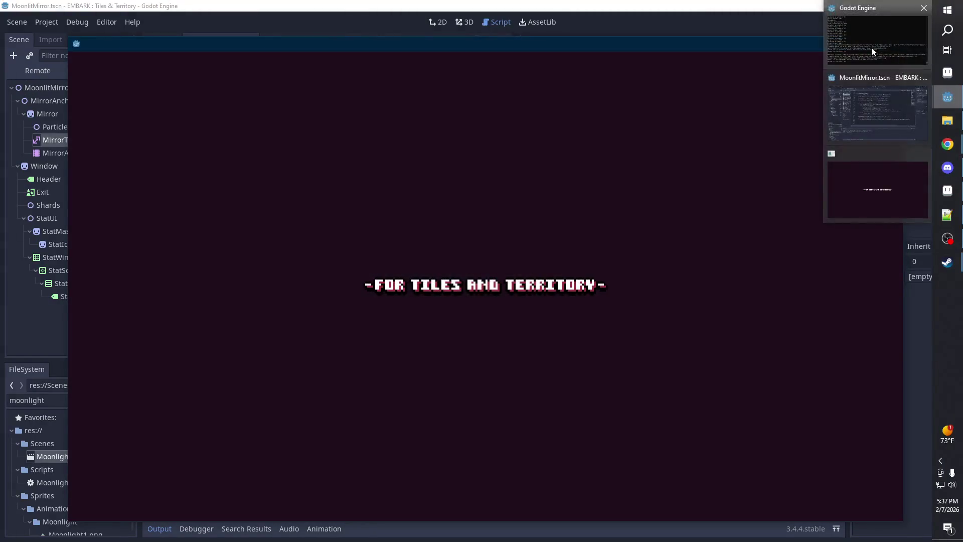
click(872, 47)
click(402, 125)
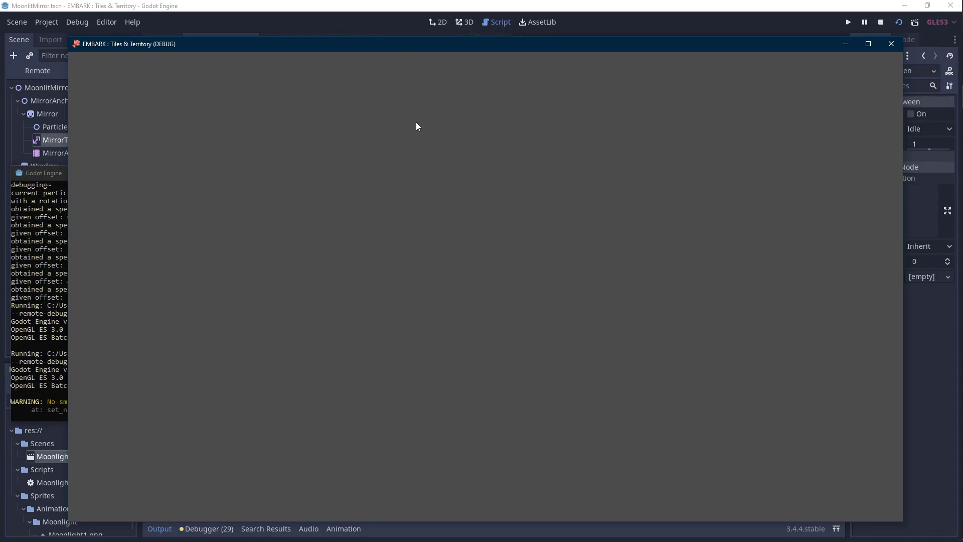
click(49, 262)
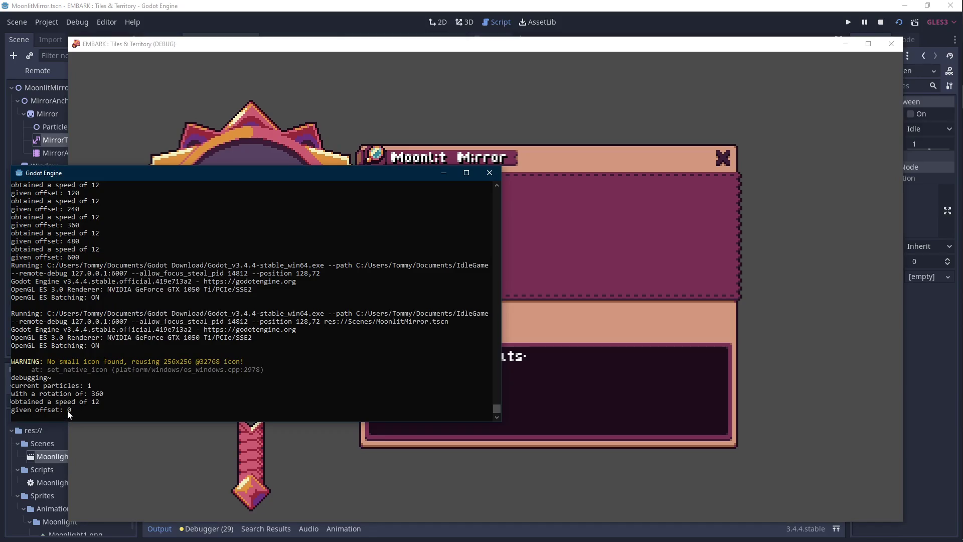
click(424, 105)
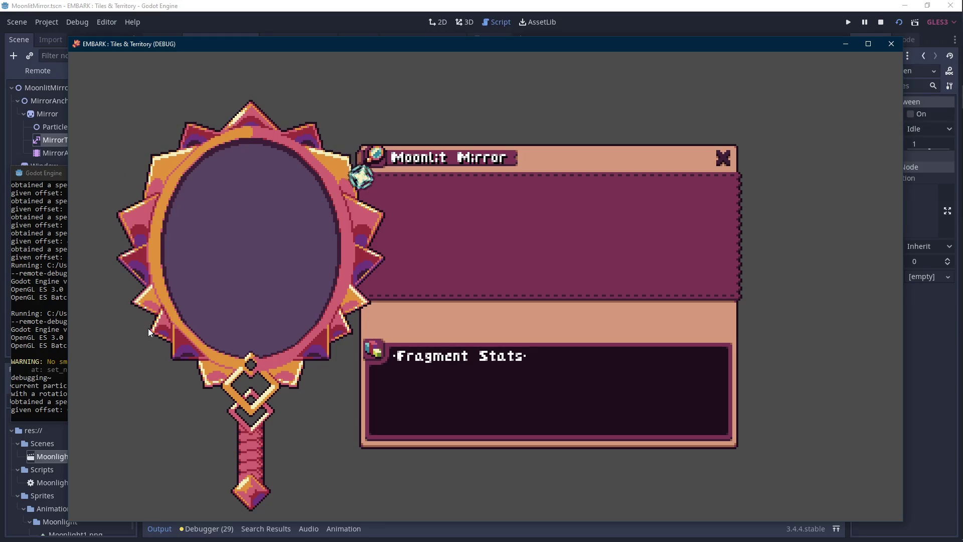
click(881, 22)
click(296, 39)
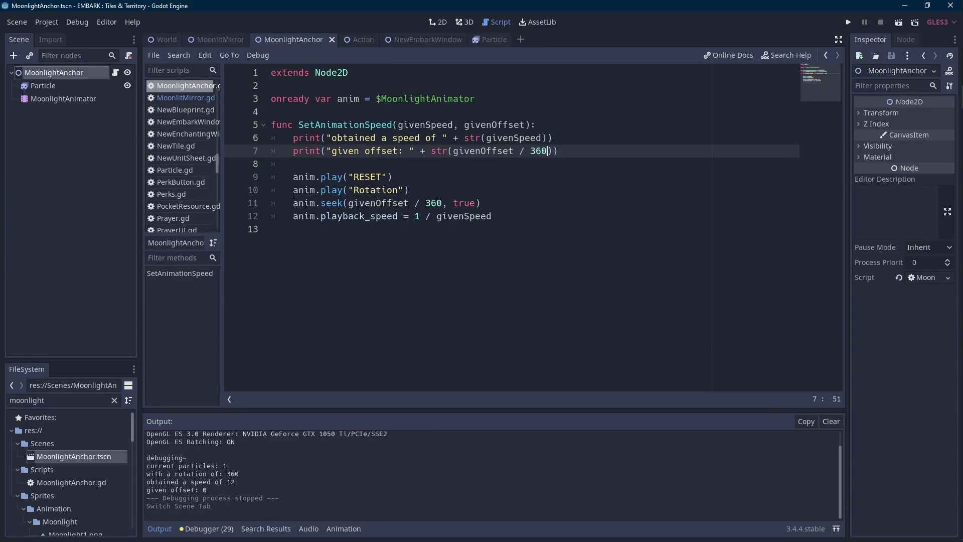
Check the seek documentation and delete the true argument from the seek call on line 11.
click(325, 190)
double_click(341, 203)
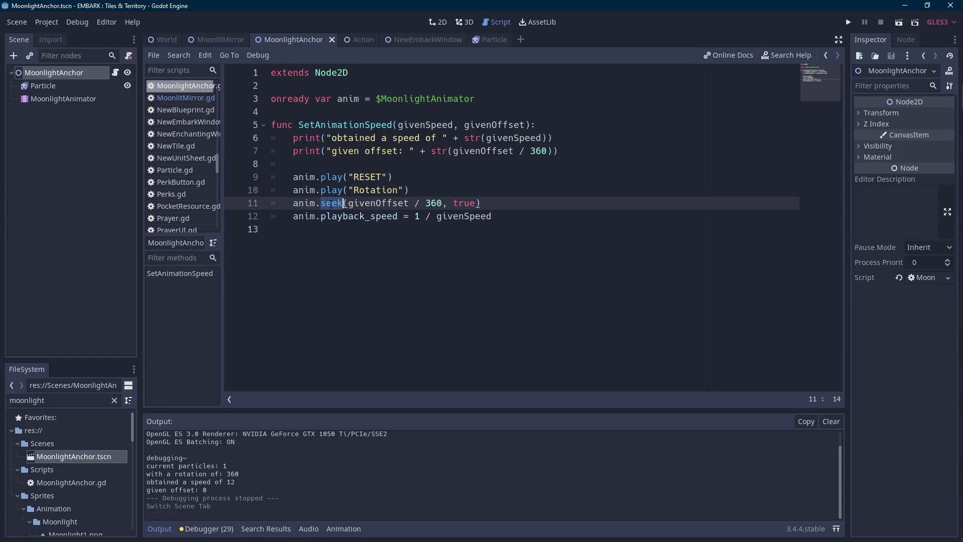
ctrl+click(329, 204)
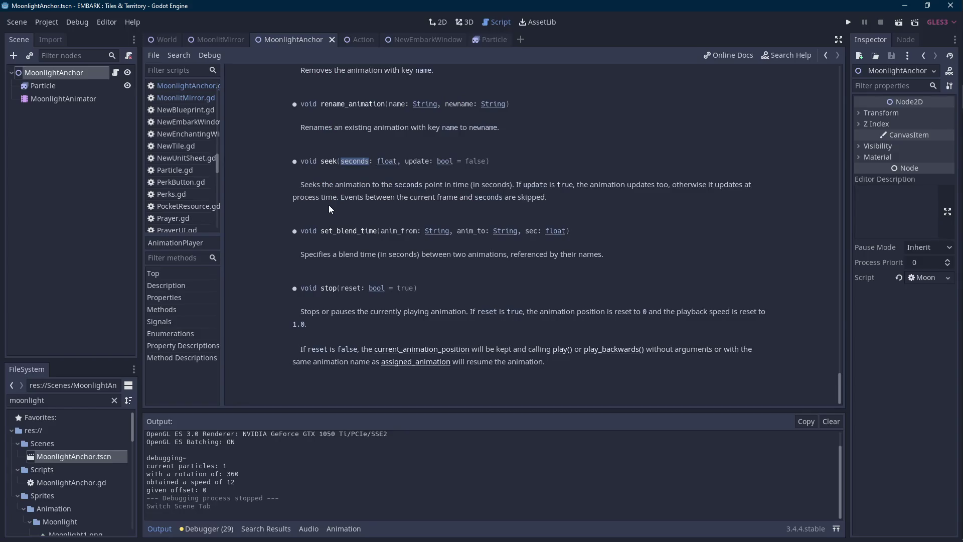
click(116, 72)
double_click(550, 201)
key(BackSpace)
key(BackSpace)
key(BackSpace)
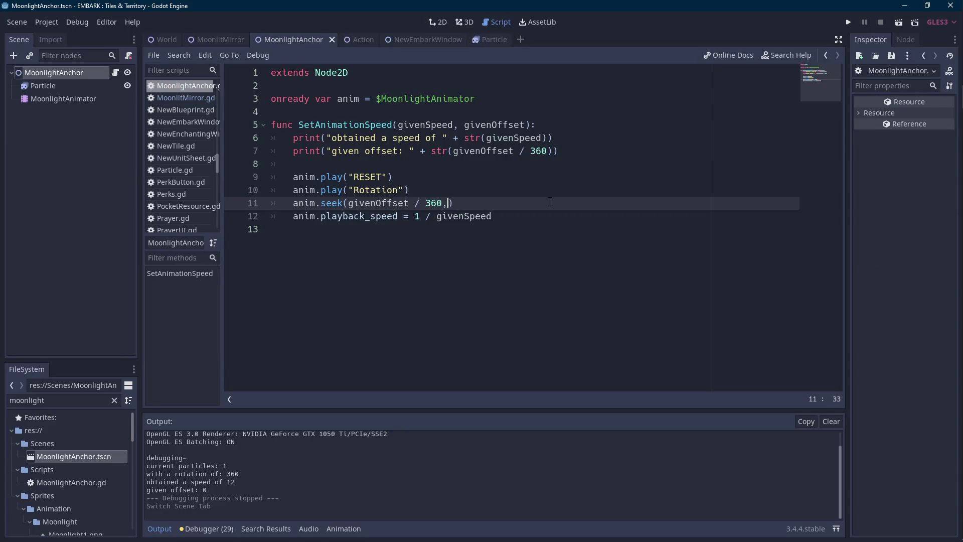
Test-run the MoonlitMirror scene and close the game.
click(231, 39)
click(899, 22)
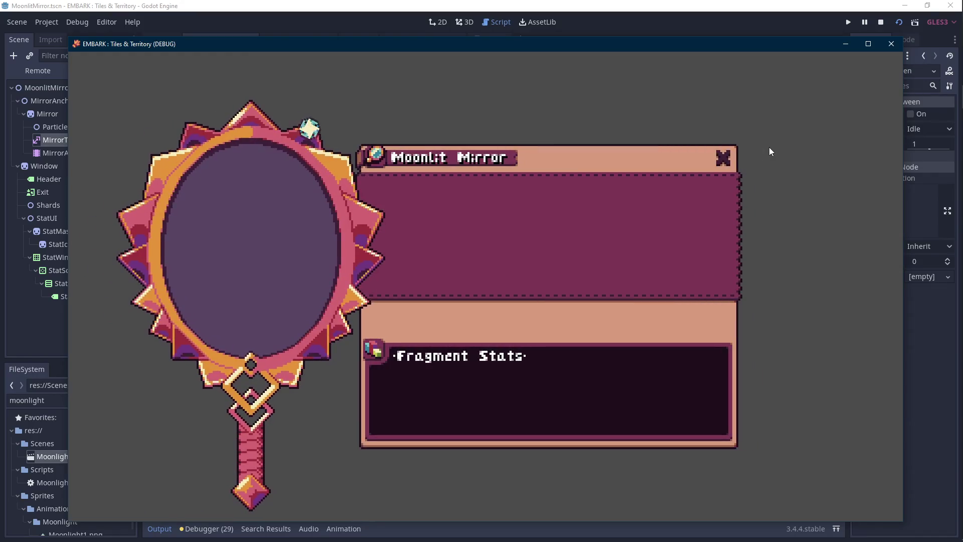
click(892, 44)
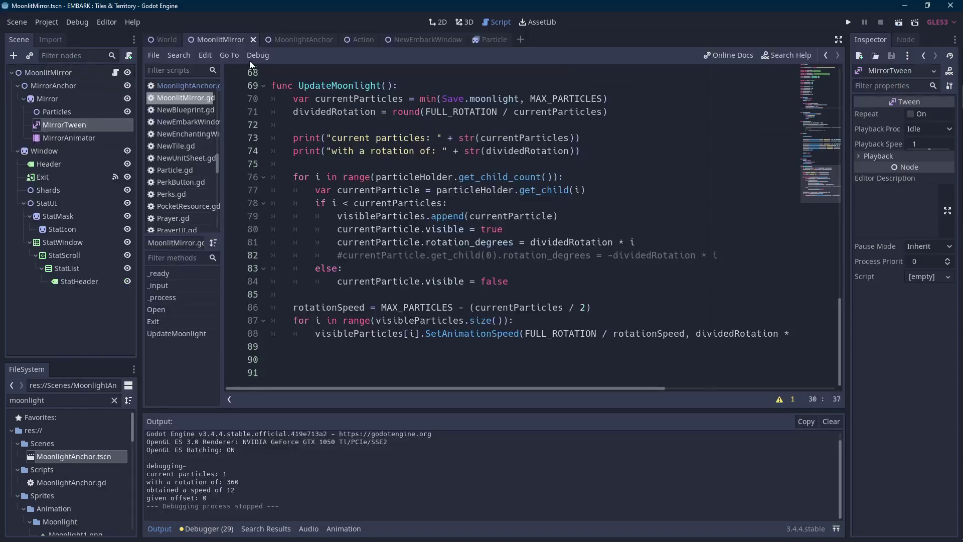
Comment out the seek, Rotation and RESET lines in MoonlightAnchor.gd with Ctrl+K.
key(ctrl+Tab)
click(293, 203)
key(ctrl+k)
click(293, 189)
key(ctrl+k)
click(293, 177)
key(ctrl+k)
key(ctrl+shift+Tab)
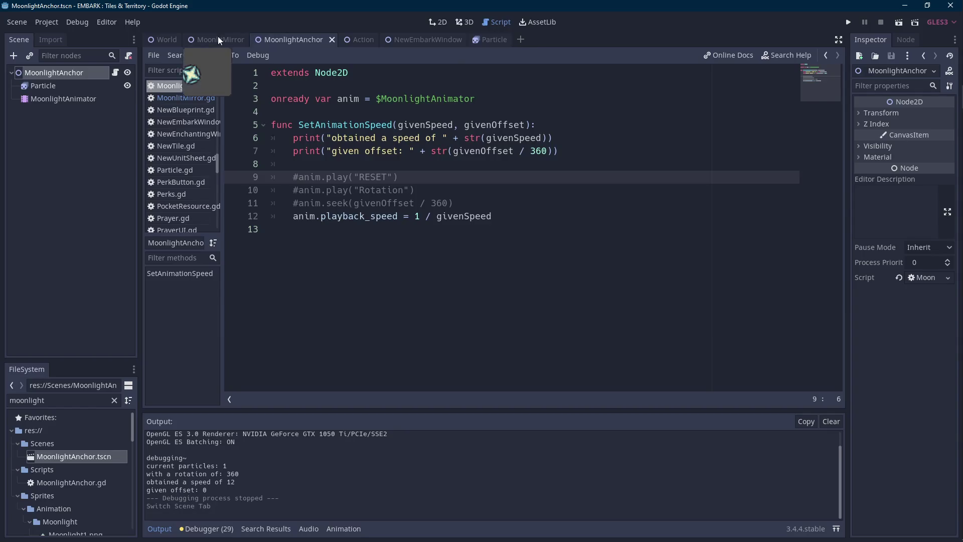
Play the MoonlitMirror scene with the animation calls disabled, close it, and return to MoonlitMirror.gd.
click(902, 22)
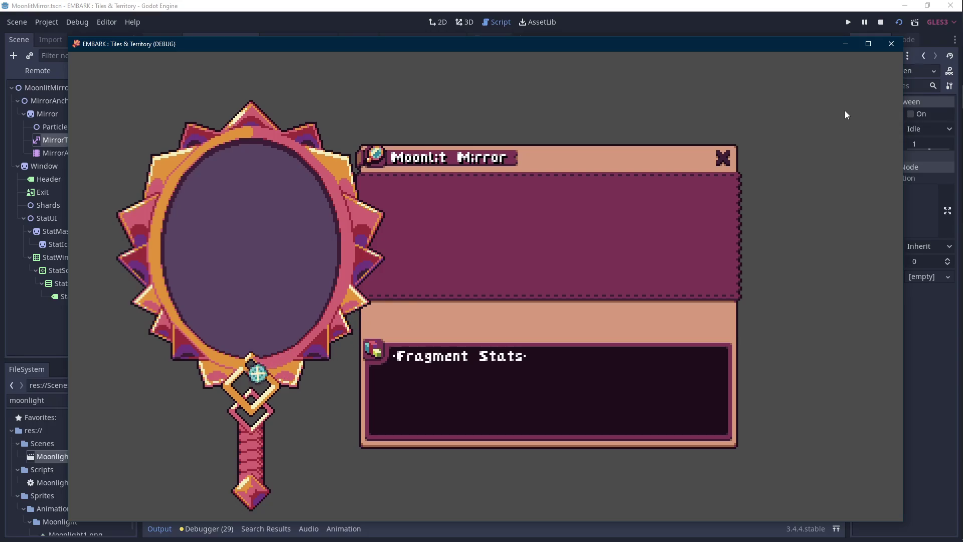
click(879, 24)
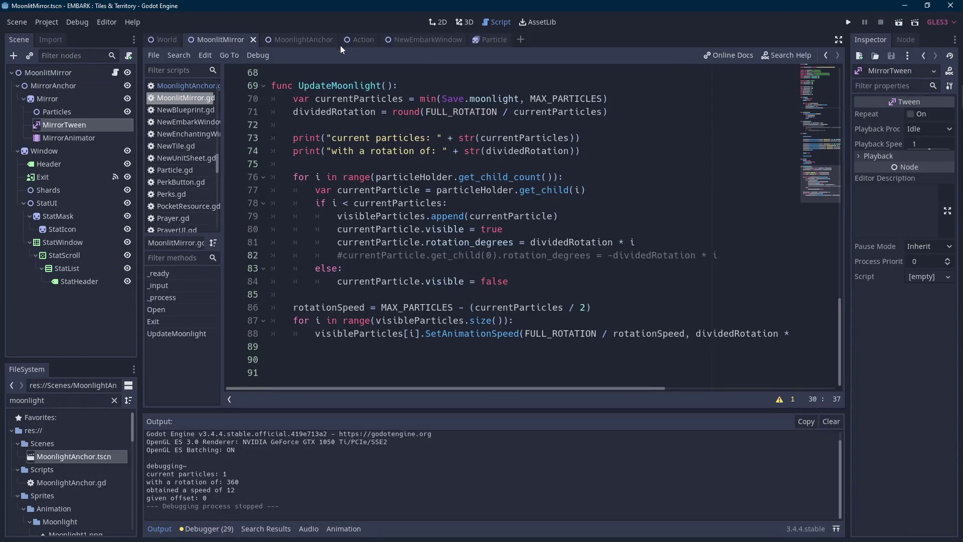
click(303, 41)
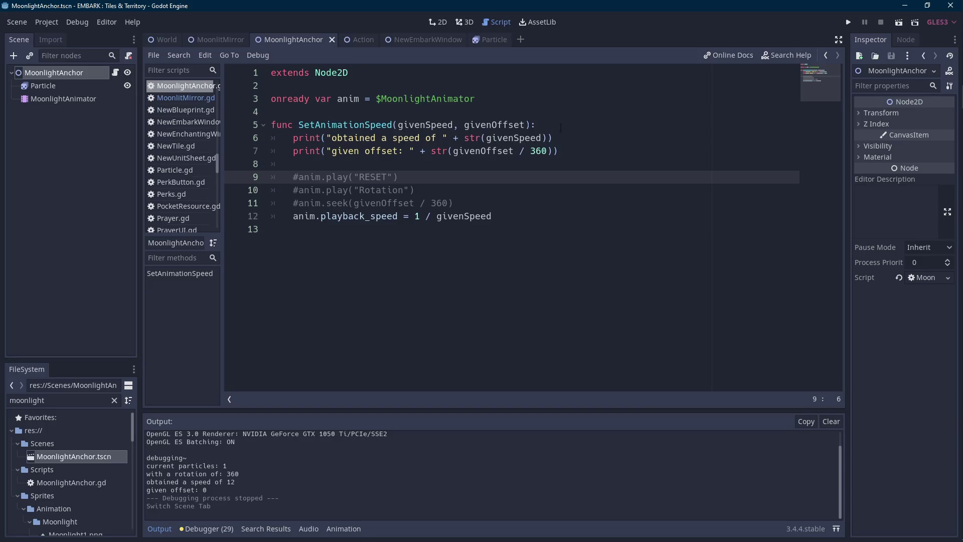
mouse_move(218, 46)
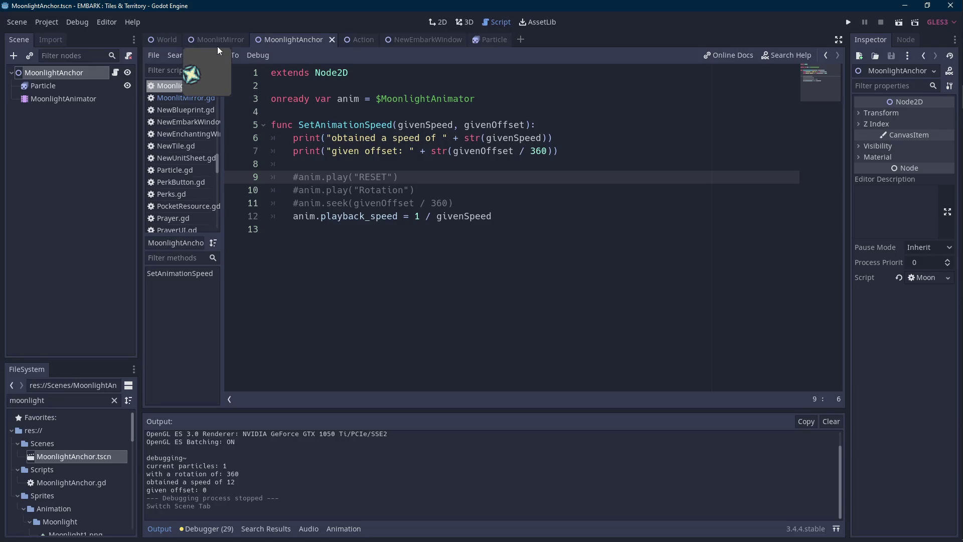
click(217, 47)
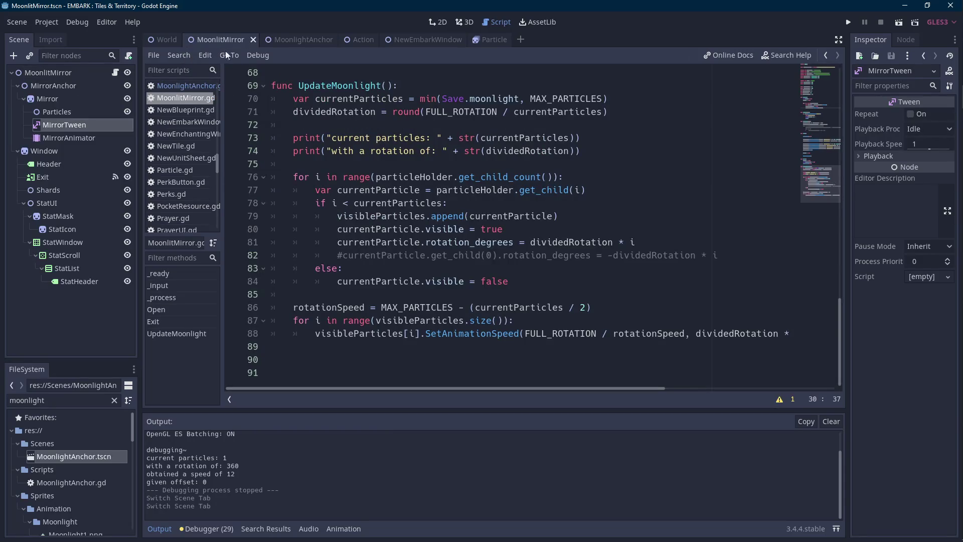
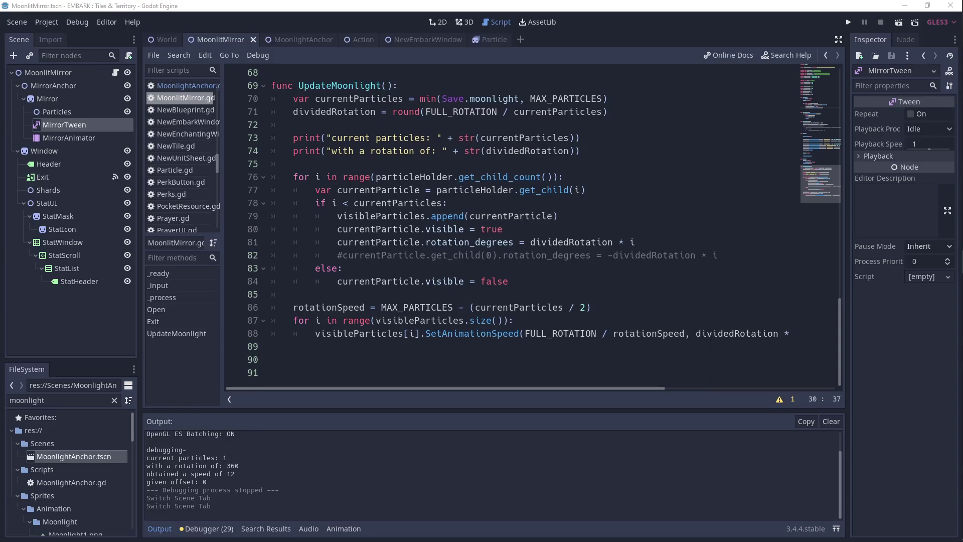
Hide the output log, then review MoonlightAnchor's Rotation animation and the givenSpeed line in its script.
click(464, 203)
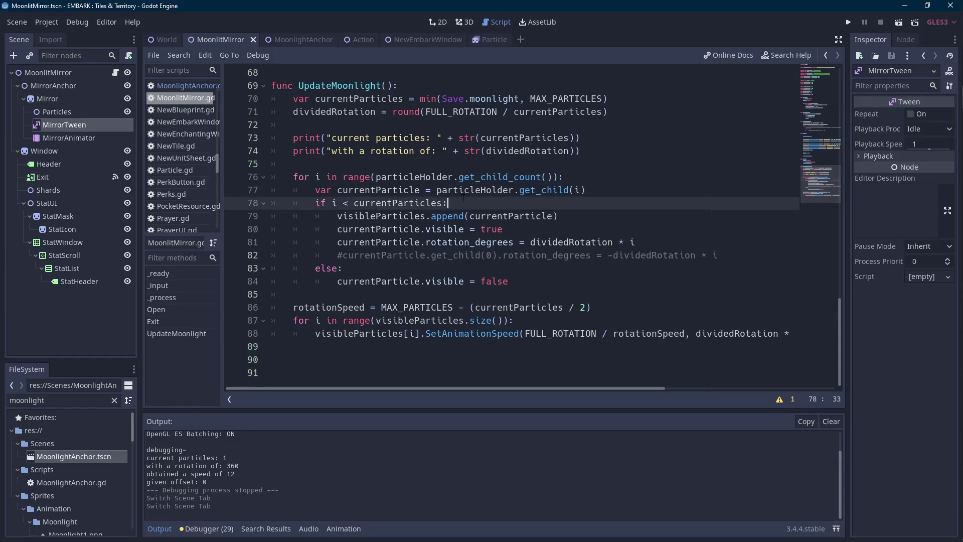
click(159, 529)
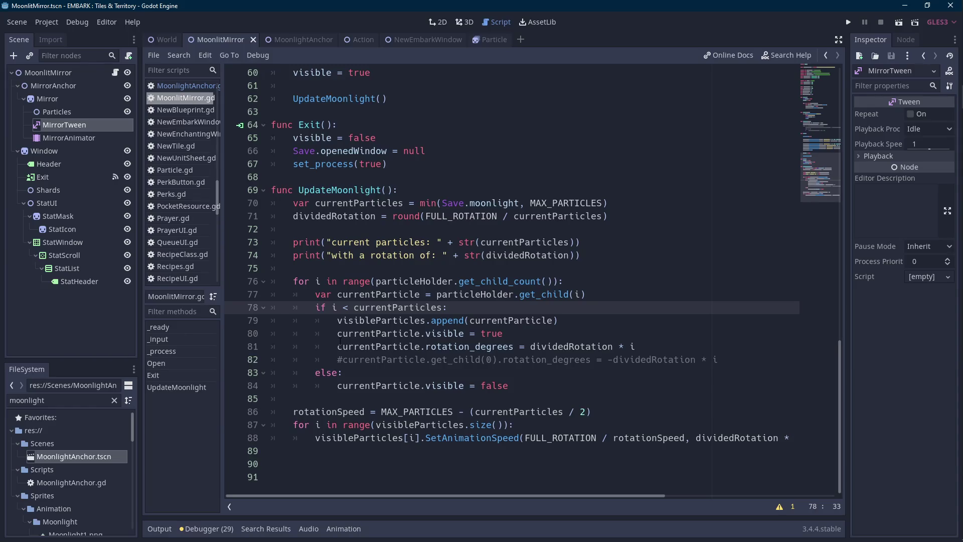
click(289, 39)
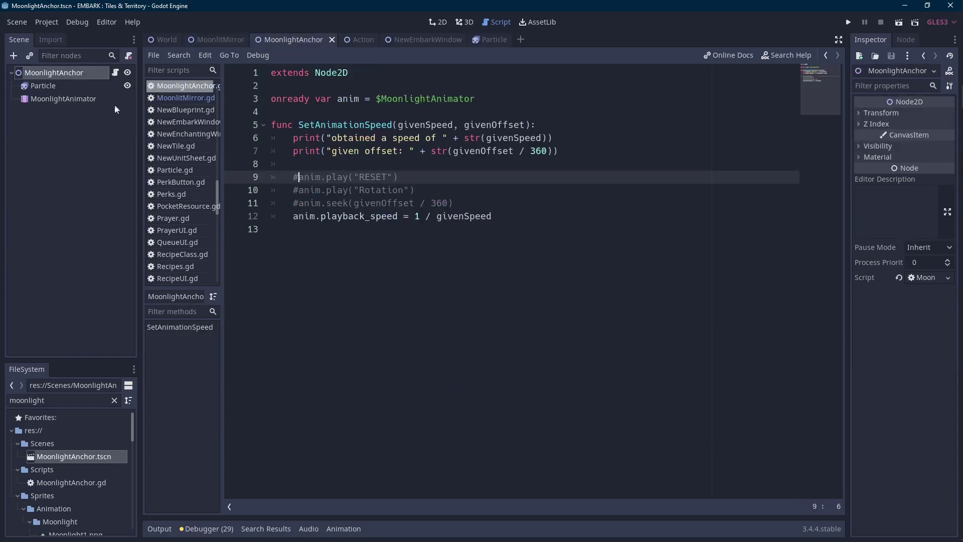
click(90, 99)
click(220, 438)
click(74, 76)
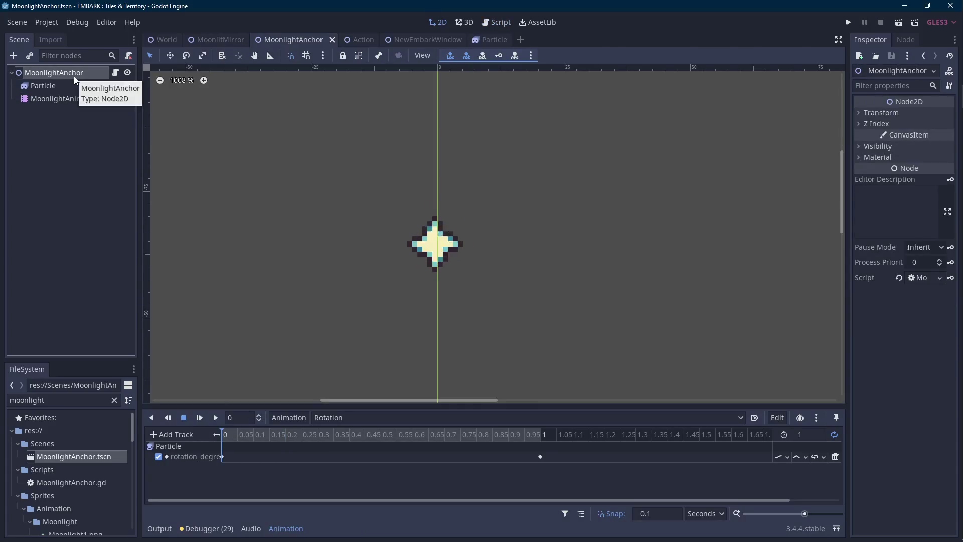
click(116, 72)
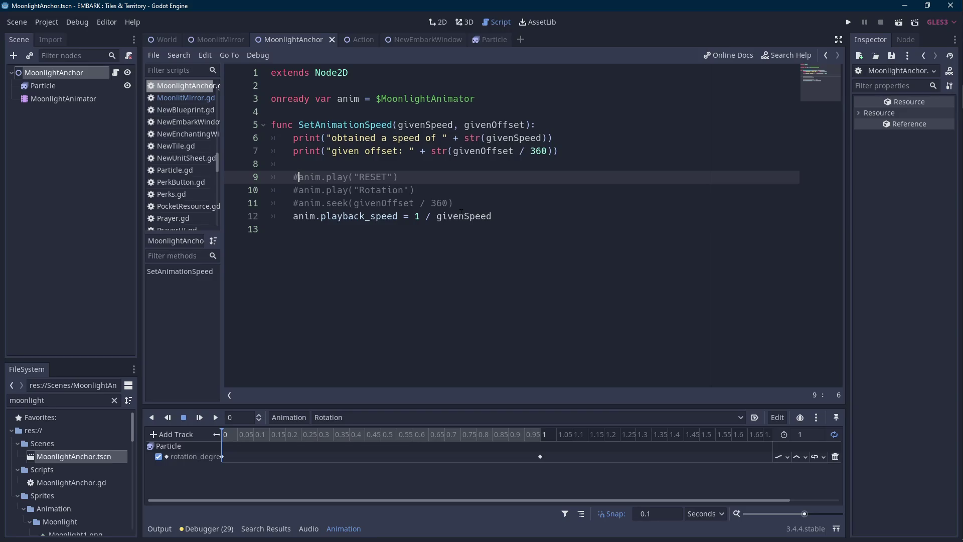
double_click(461, 215)
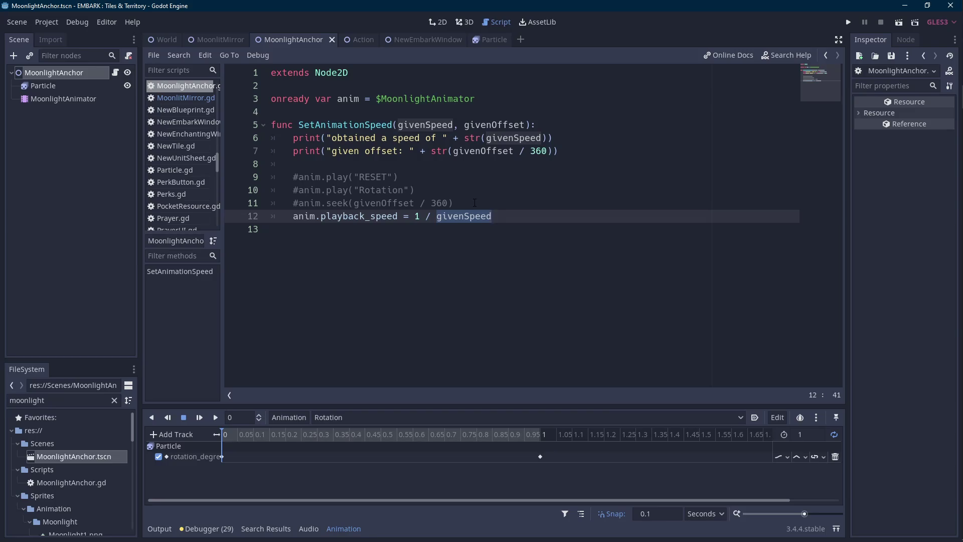
Comment out the two-line SetAnimationSpeed loop at the end of UpdateMoonlight with Ctrl+K.
click(215, 40)
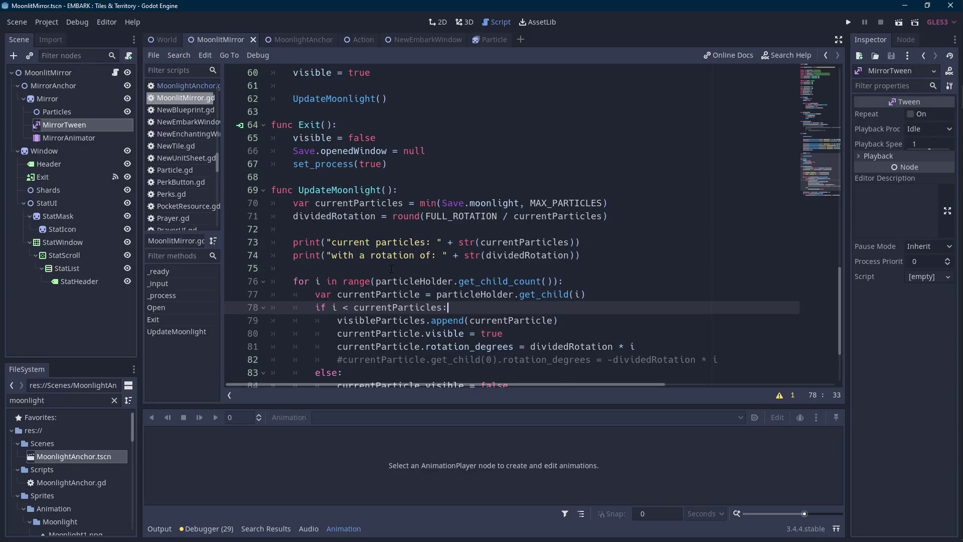
click(286, 331)
shift+click(288, 320)
key(ctrl+k)
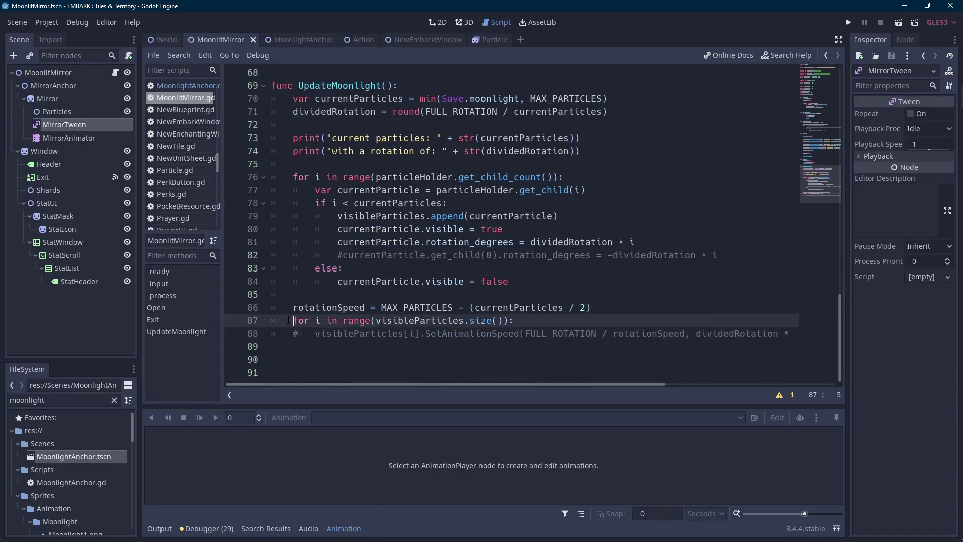
text(#)
click(294, 39)
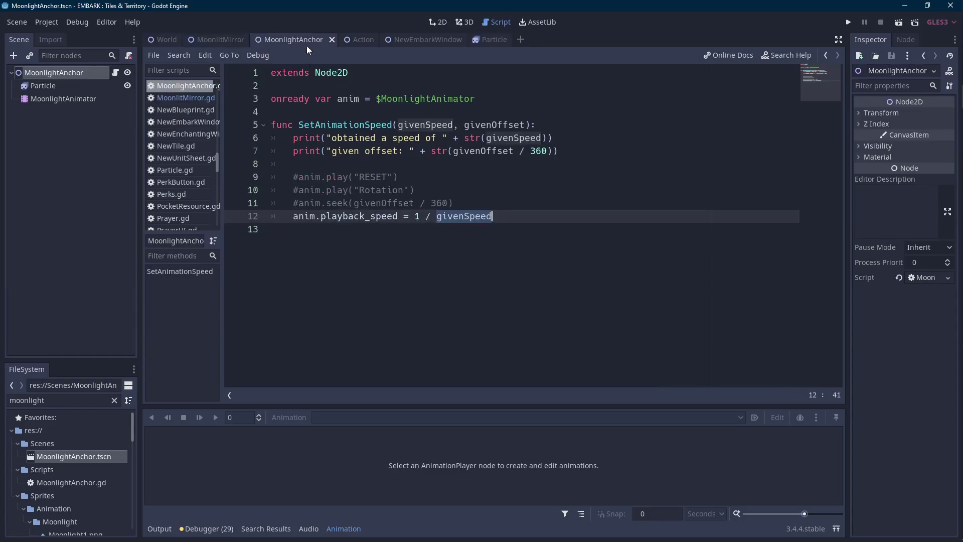
click(211, 44)
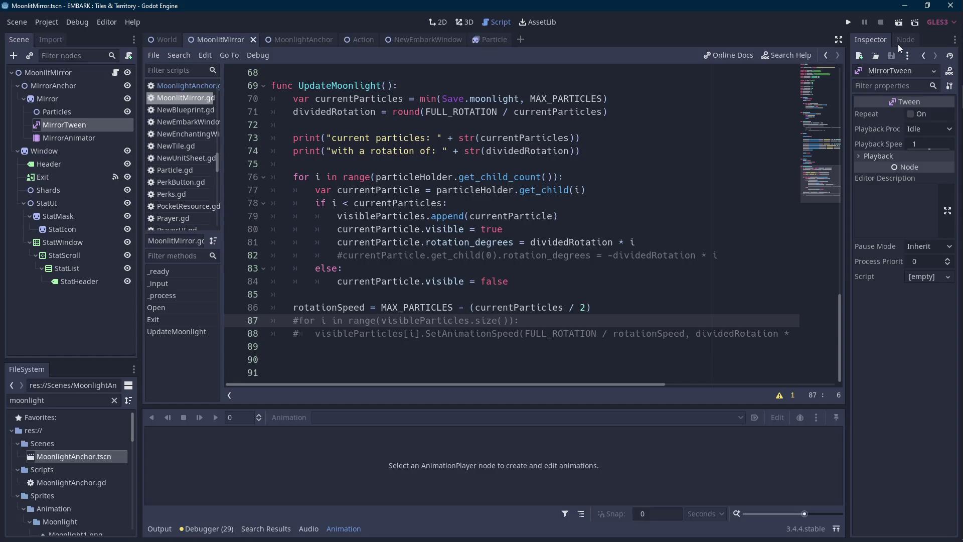
Run the MoonlitMirror scene, watch the sparkles ring the mirror, stop it, and return to MoonlightAnchor.
click(900, 22)
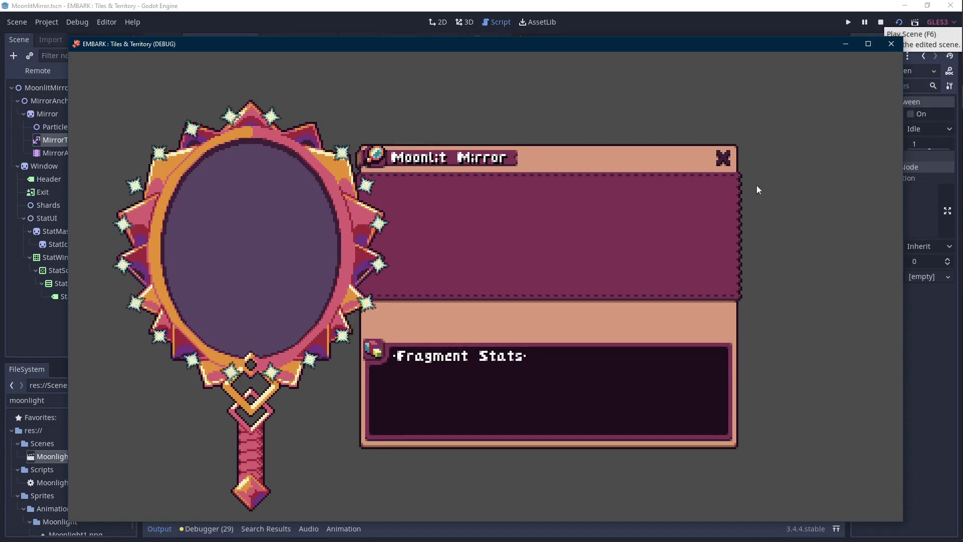
click(947, 97)
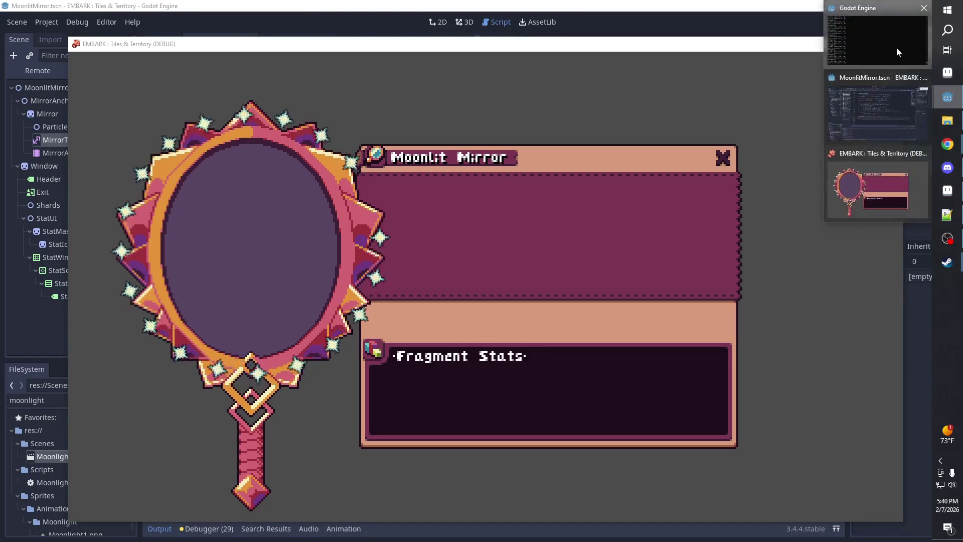
click(896, 48)
click(348, 173)
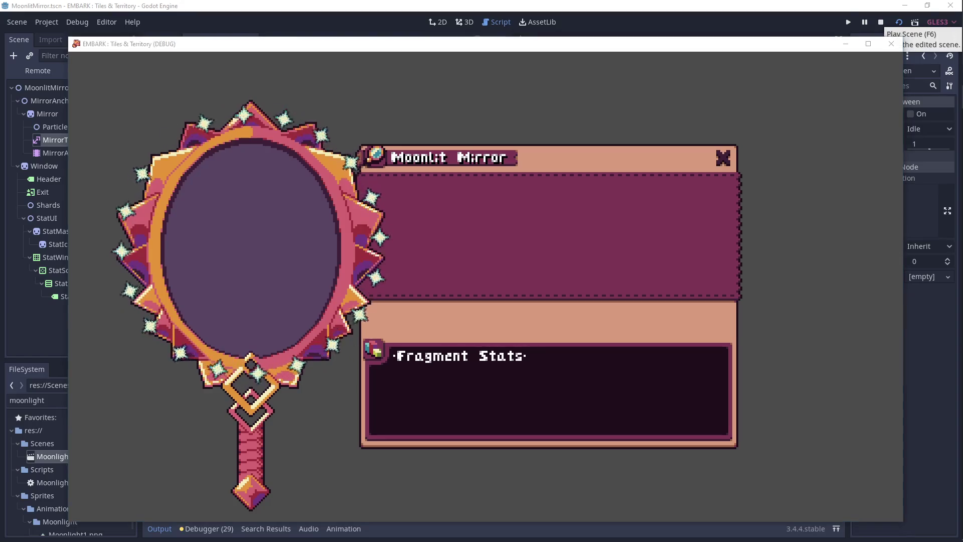
click(507, 247)
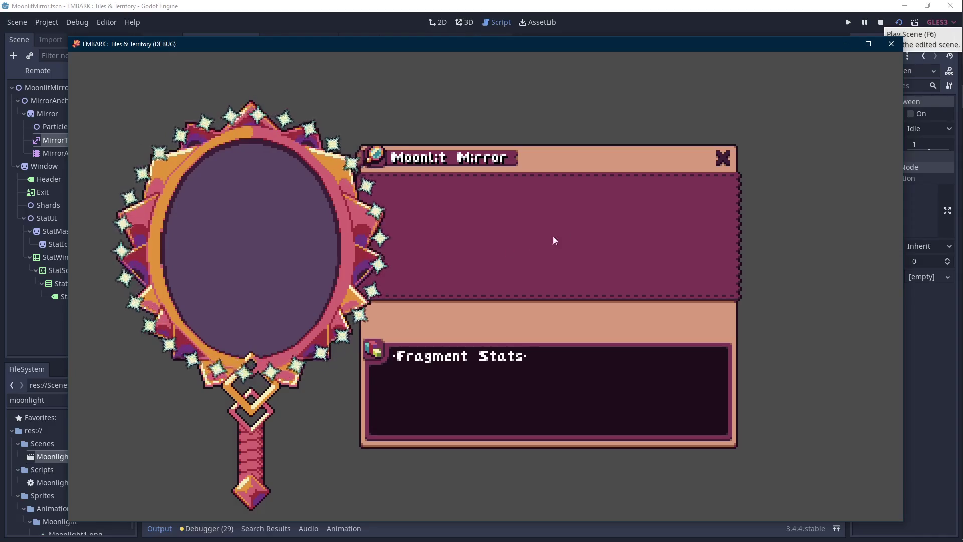
key(Scroll_Lock)
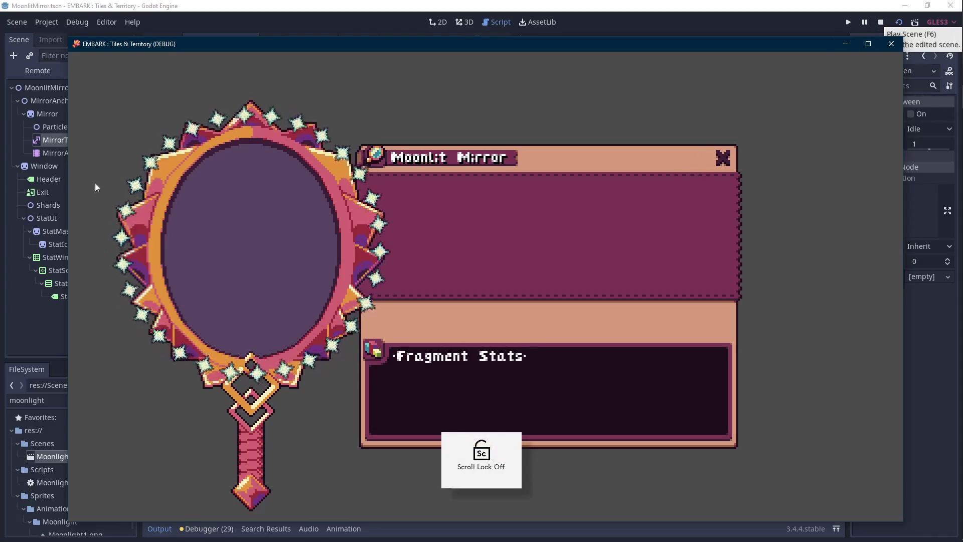
click(878, 24)
click(287, 42)
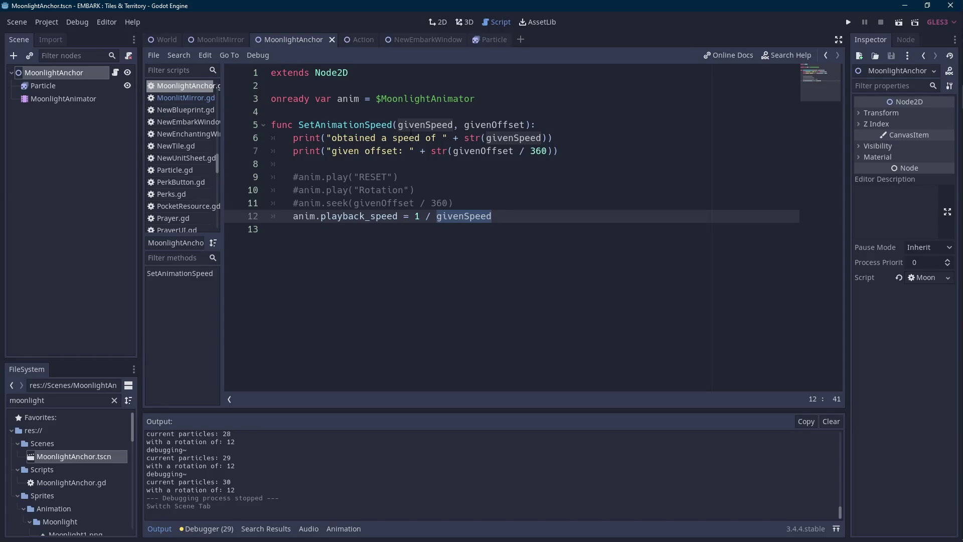
Review the hide-particle code in MoonlitMirror.gd's UpdateMoonlight function.
click(221, 43)
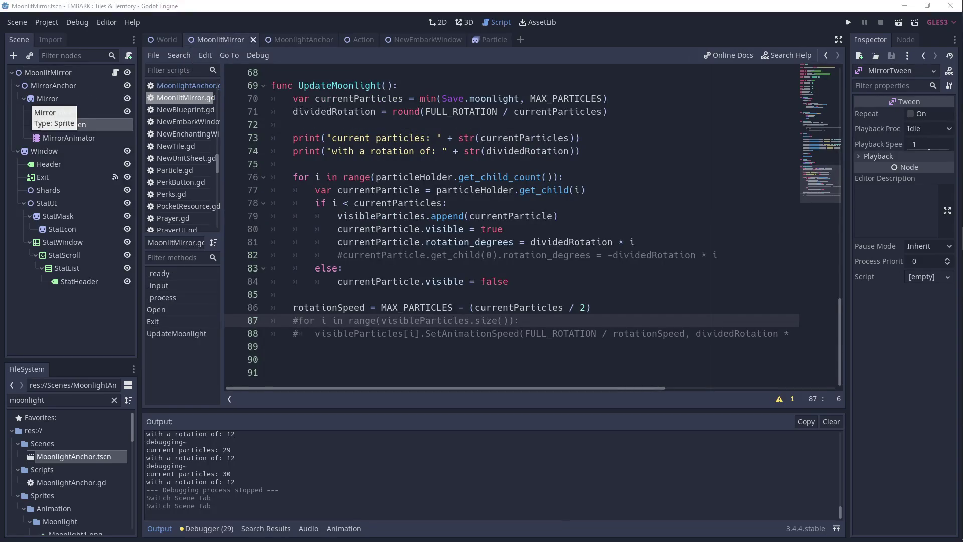
click(559, 285)
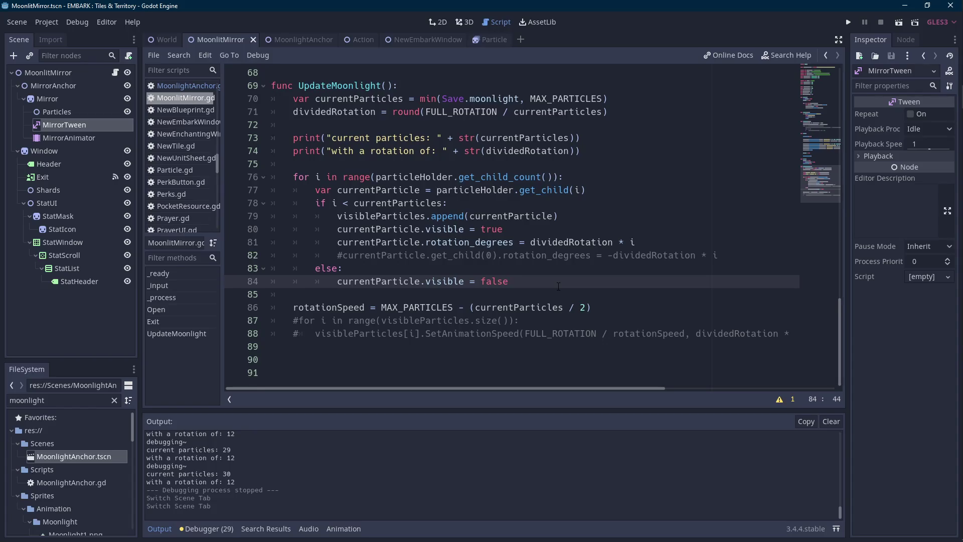
scroll(559, 287, up, 4)
scroll(559, 287, down, 4)
Check the Particle's SpriteFrames in MoonlightAnchor, then reopen the MoonlitMirror.gd script.
click(283, 40)
click(74, 86)
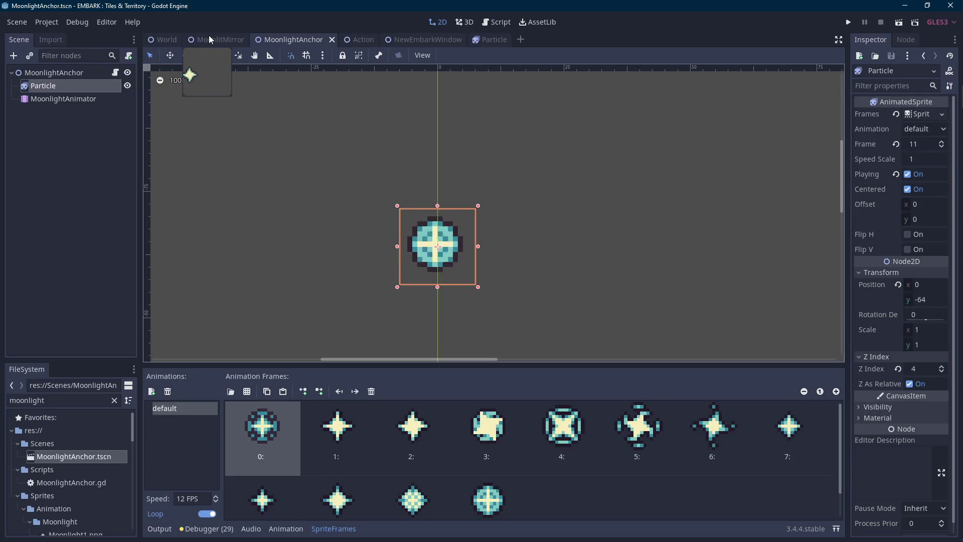
click(209, 37)
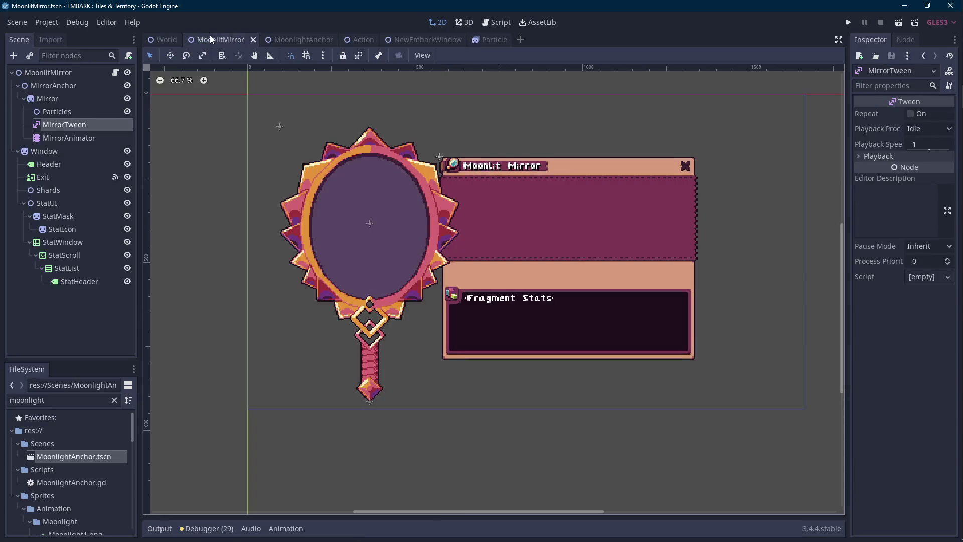
click(115, 73)
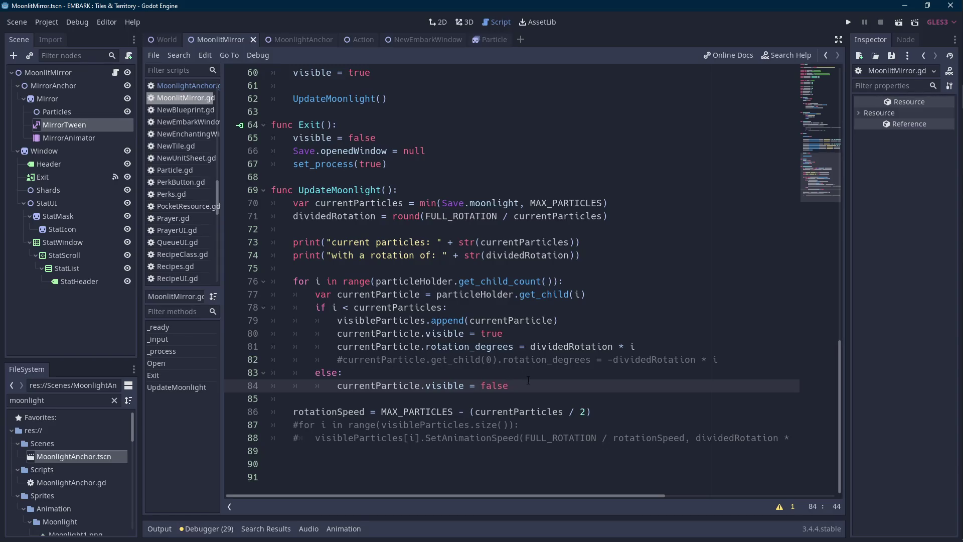
Add 'currentParticle.get_child(0).playing = false' under the hide statement.
key(Return)
text(current)
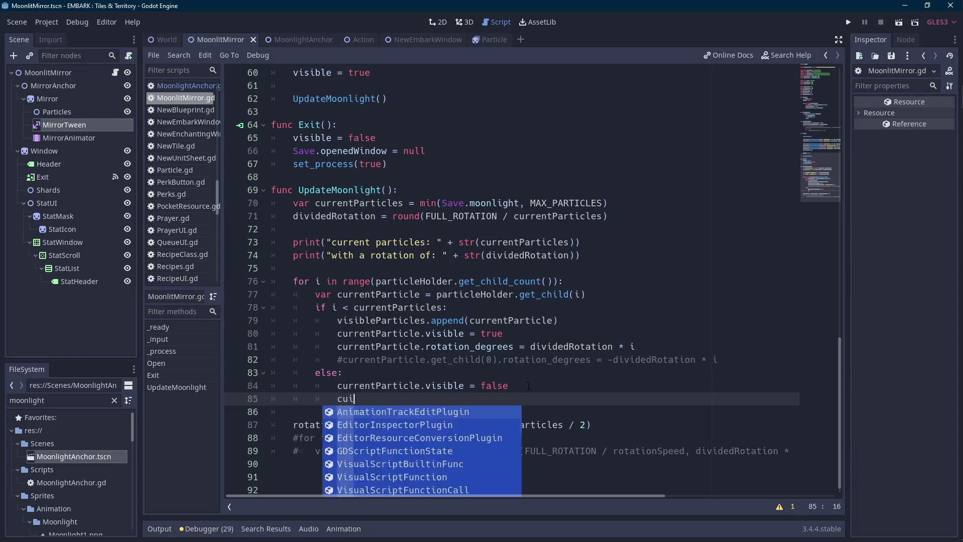
key(Return)
text(.play)
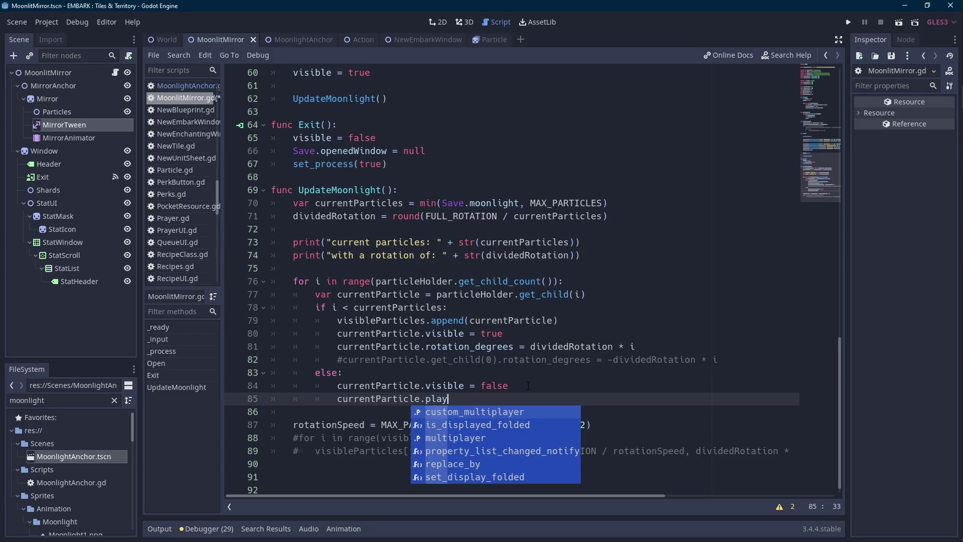
key(BackSpace)
key(BackSpace)
key(BackSpace)
key(BackSpace)
text(get_chi)
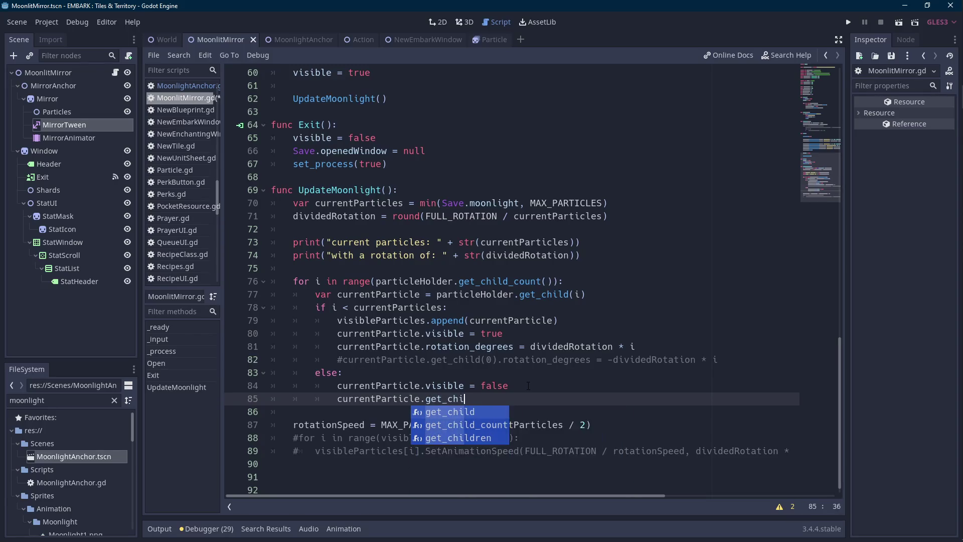
key(Return)
text(0).playing = fal)
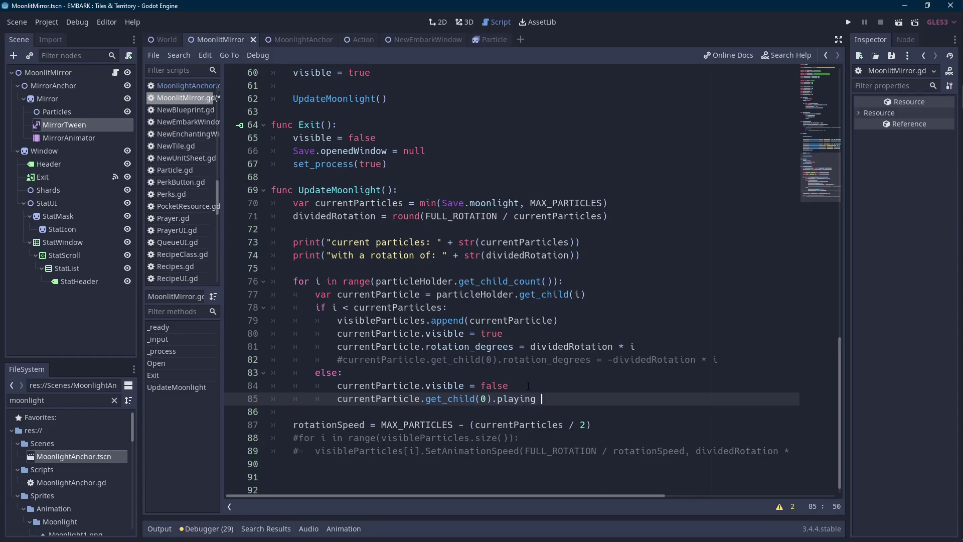
key(Return)
Select the new playing = false statement on line 85.
key(ctrl+shift+Left)
key(ctrl+shift+Left)
key(ctrl+shift+Left)
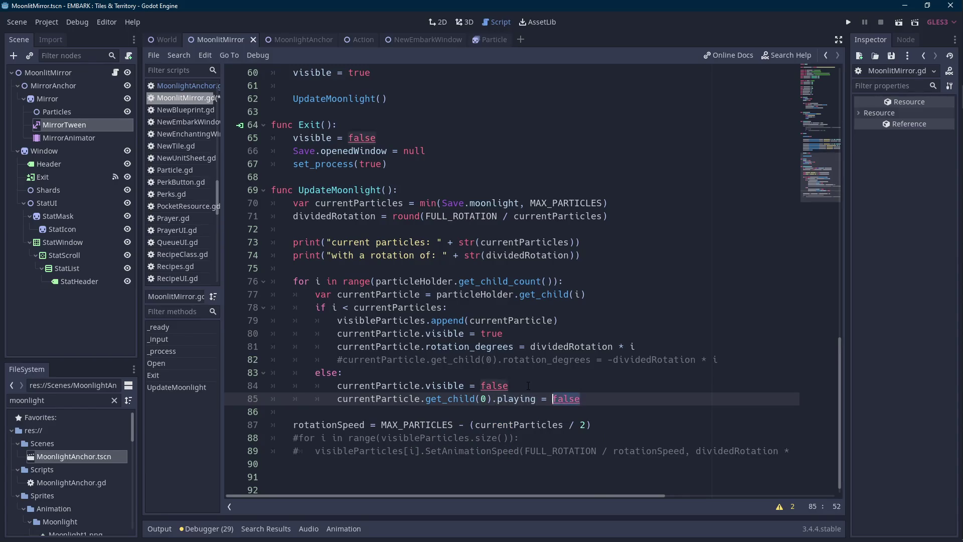
key(ctrl+shift+Left)
key(ctrl+shift+Left)
key(ctrl+shift+Left)
key(ctrl+shift+Left)
key(ctrl+shift+Right)
key(ctrl+shift+Right)
key(ctrl+shift+Left)
key(ctrl+shift+Left)
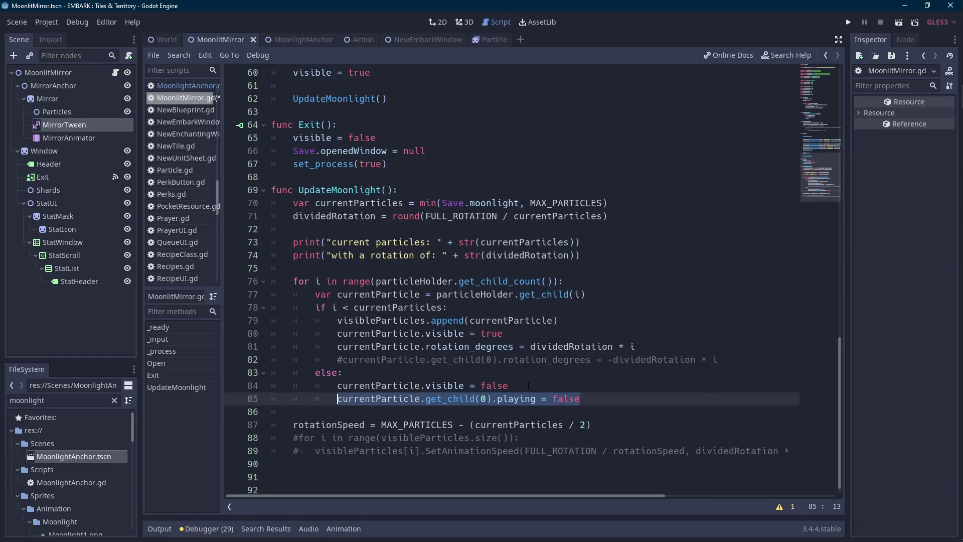
key(Up)
key(Down)
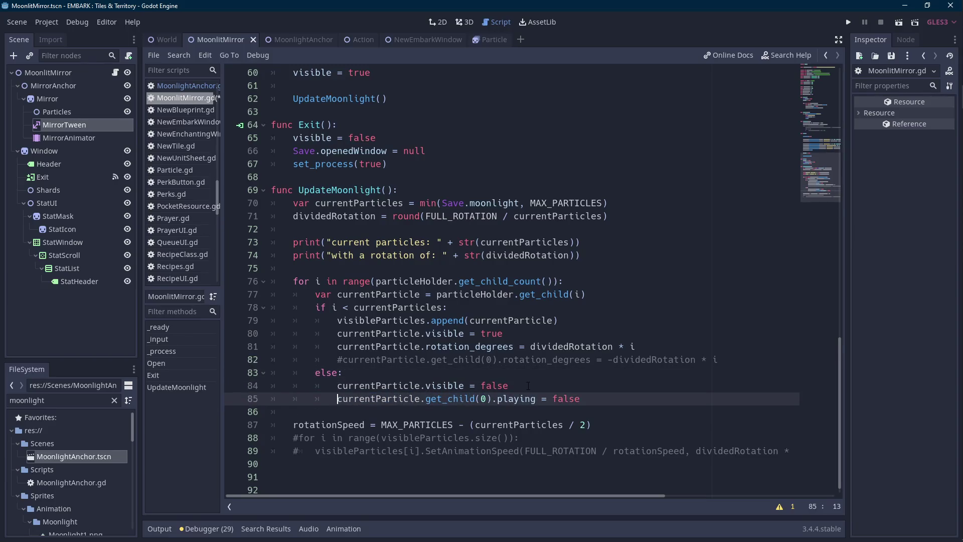
key(shift+Up)
key(shift+Up)
key(shift+Up)
key(shift+Down)
key(shift+Down)
key(shift+Down)
key(shift+End)
key(ctrl+c)
Insert 'currentParticle.get_child(0).playing = true' above the commented rotation line.
key(Up)
key(Up)
key(Up)
key(Home)
key(Home)
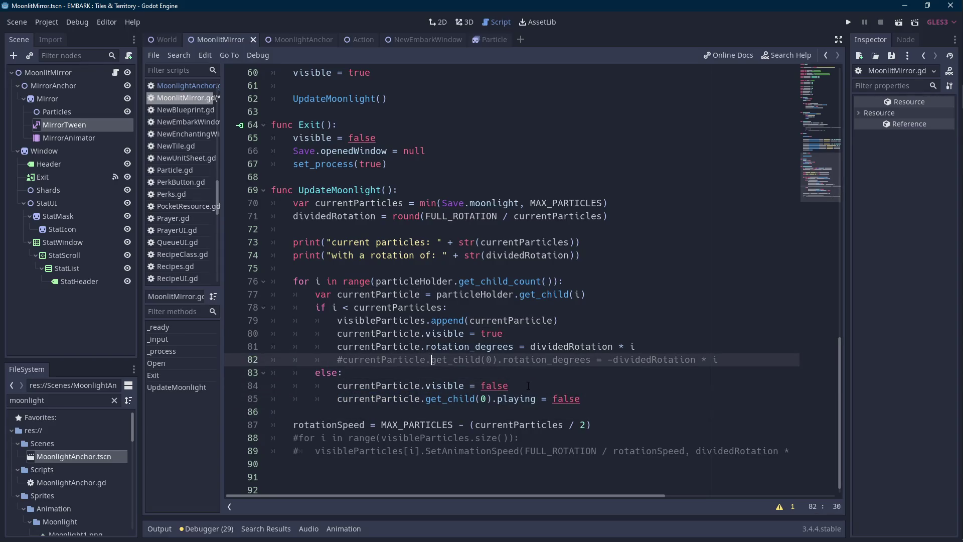
key(Home)
key(Return)
key(Up)
key(ctrl+v)
key(BackSpace)
key(BackSpace)
key(BackSpace)
text(true)
key(BackSpace)
key(BackSpace)
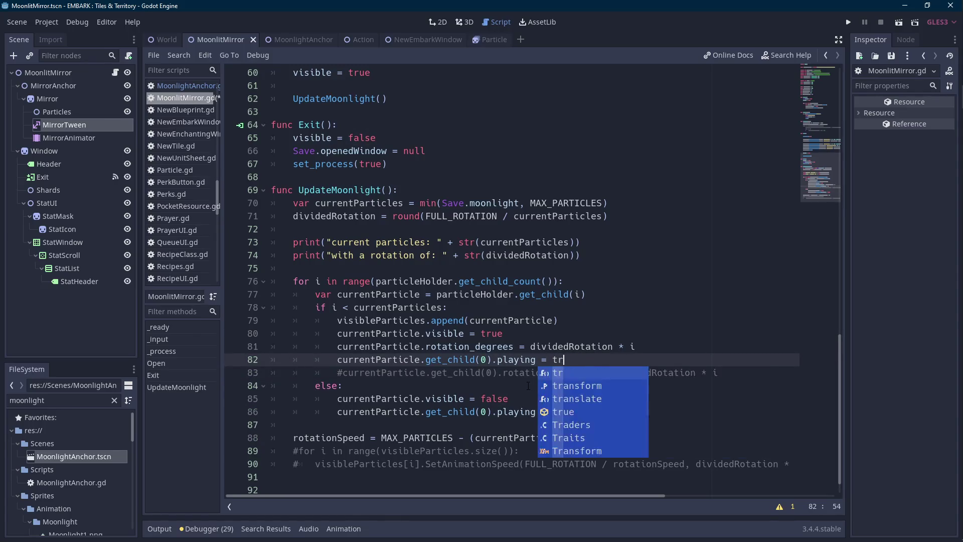
text(ue)
key(Down)
key(Down)
key(Down)
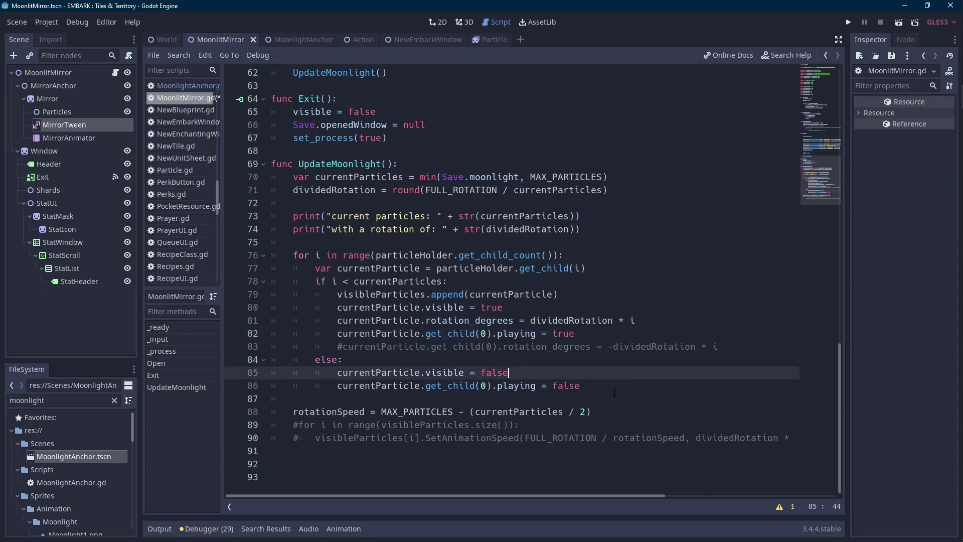
Add a blank line after the else branch and select the Mirror node.
click(627, 389)
key(Return)
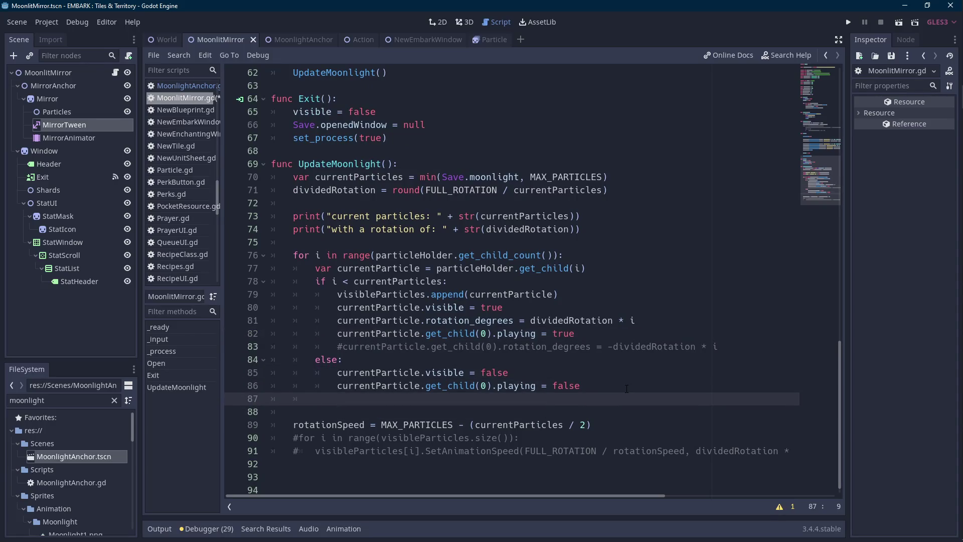
click(54, 101)
right_click(67, 101)
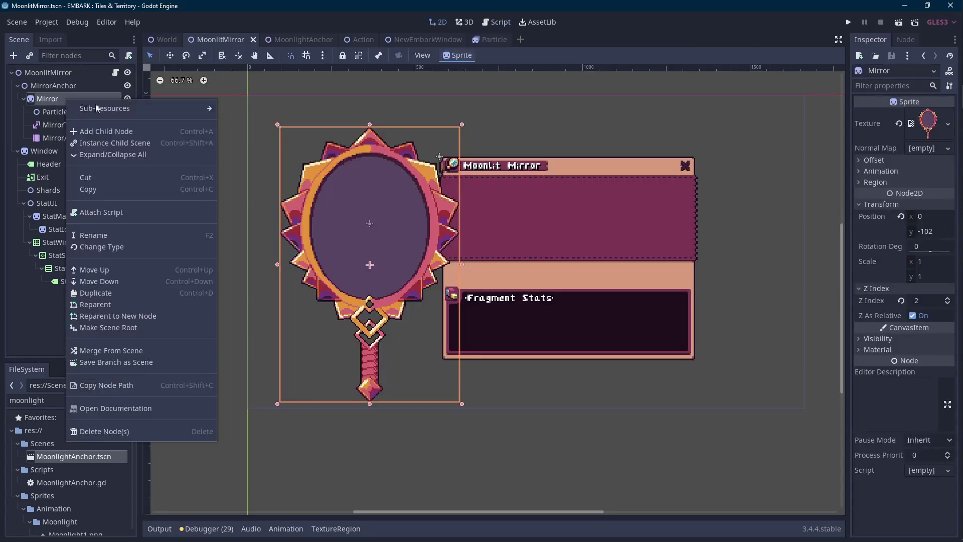
Change the MirrorAnimator node's type to Timer and rename it MirrorDelay.
click(97, 131)
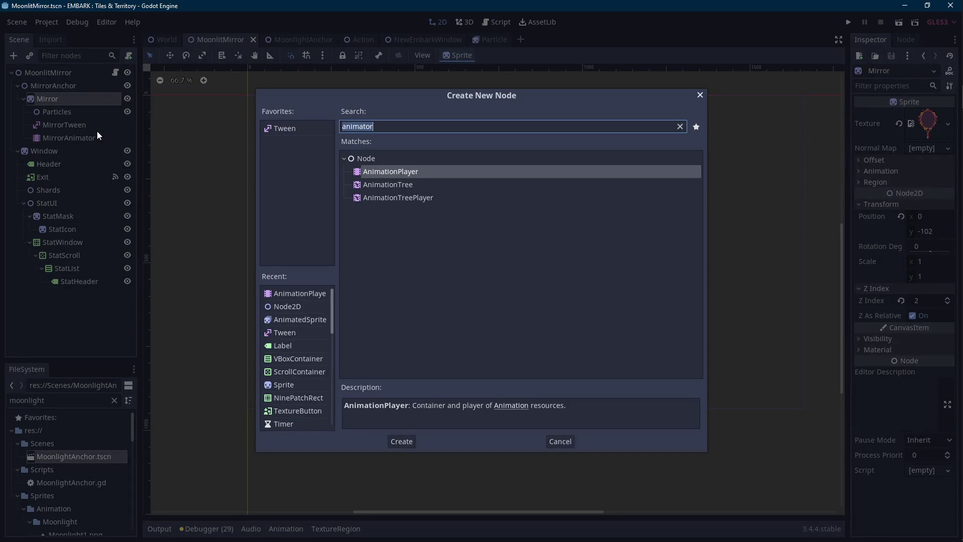
key(Escape)
click(87, 135)
right_click(88, 135)
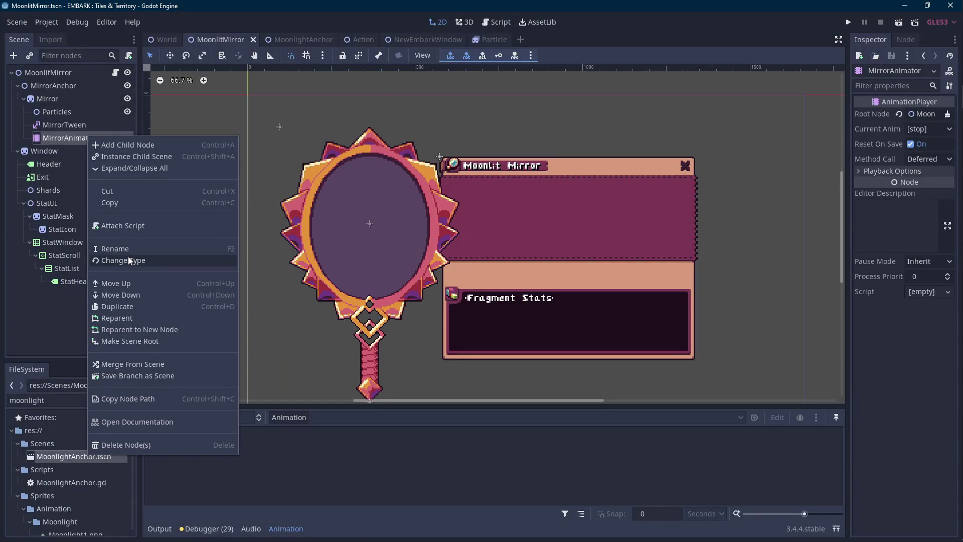
click(128, 257)
text(timer)
key(Return)
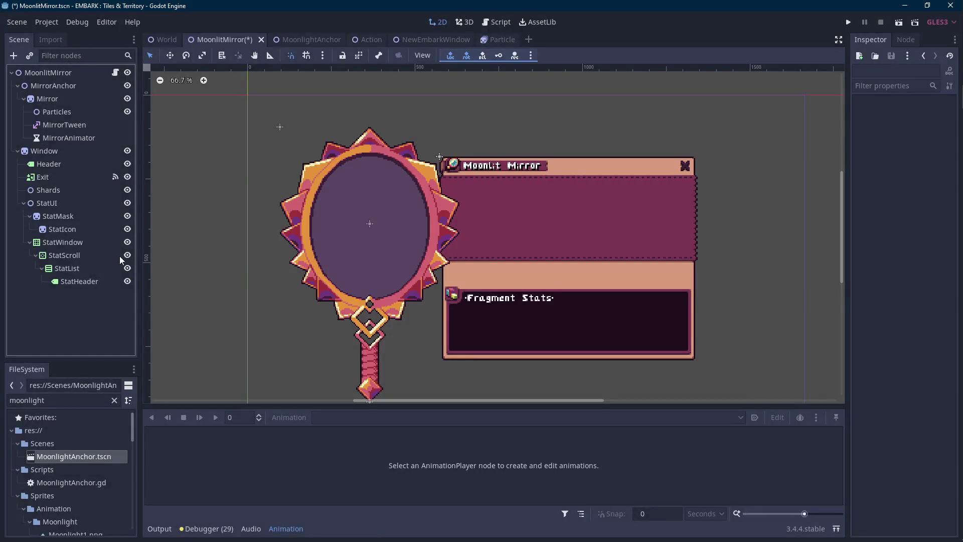
click(69, 138)
click(69, 138)
text(Mir)
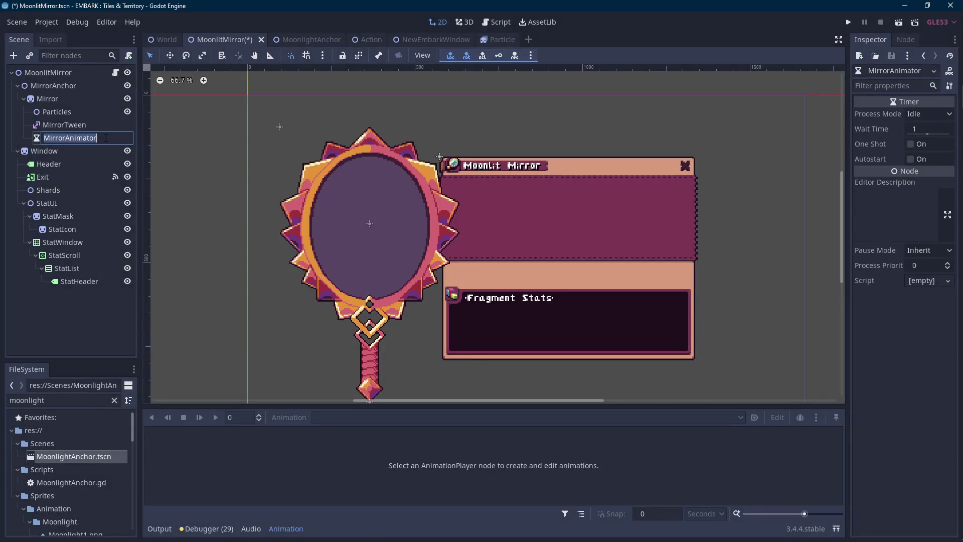
text(rorDelay)
key(Return)
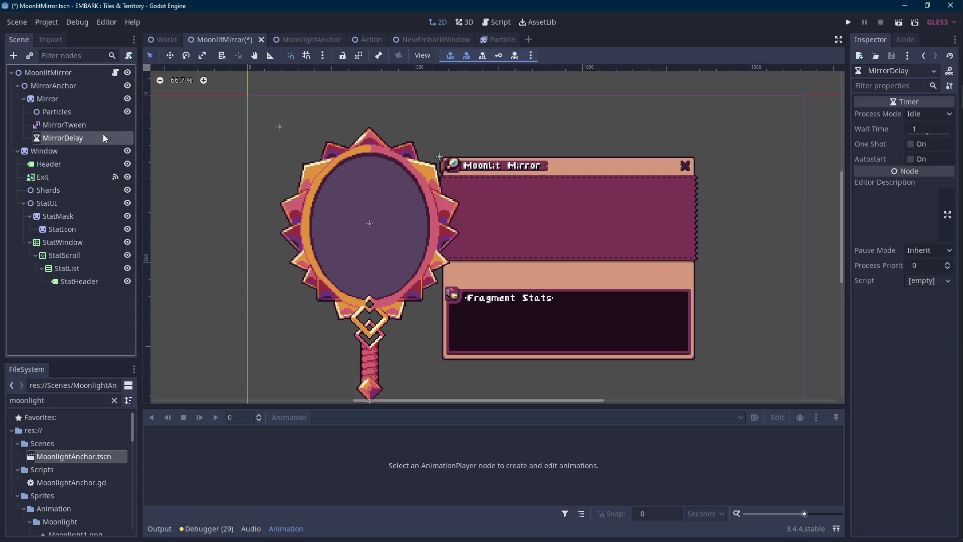
Add 'onready var mirrorDelay = $MirrorAnchor/Mirror/MirrorDelay' below mirrorTween and save the script.
click(115, 73)
scroll(502, 276, up, 10)
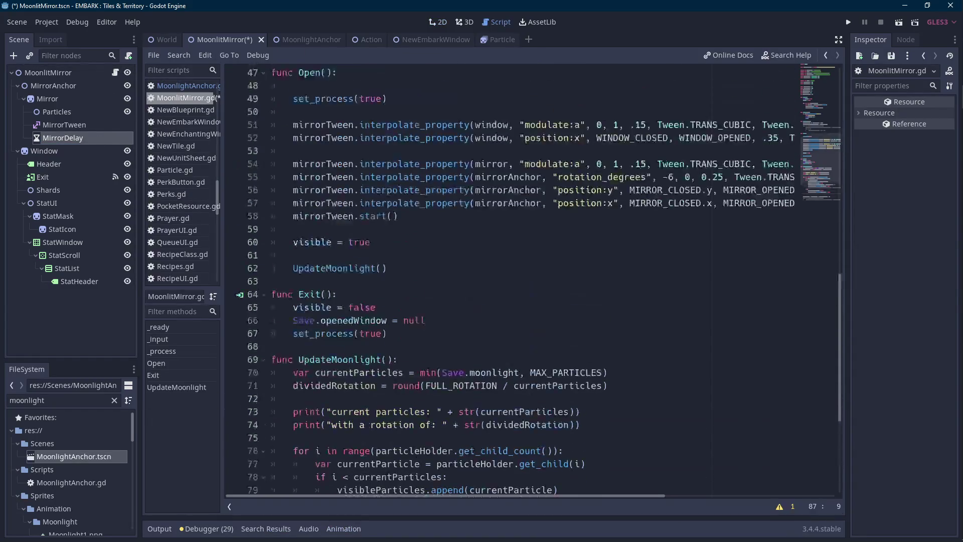
click(643, 159)
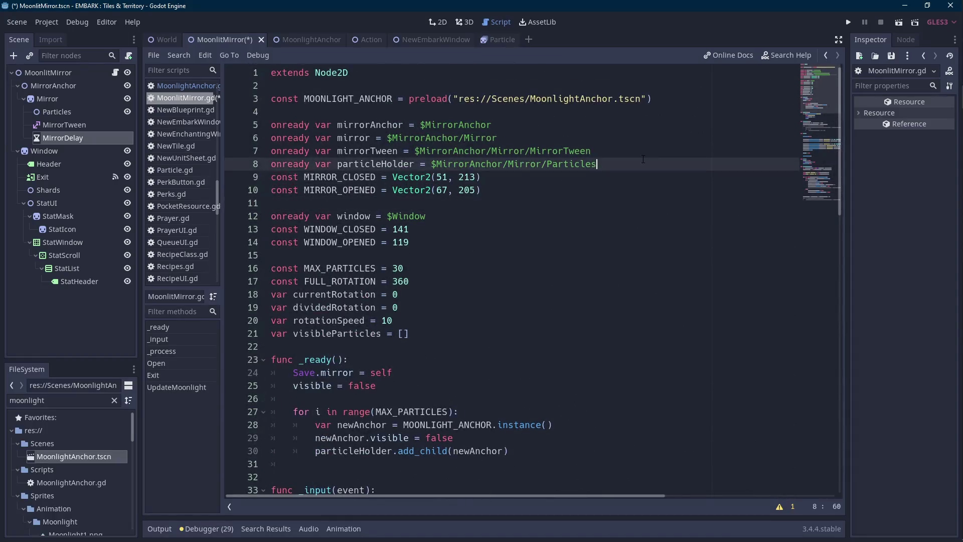
key(Up)
key(Return)
text(onready var mirrorDelay = )
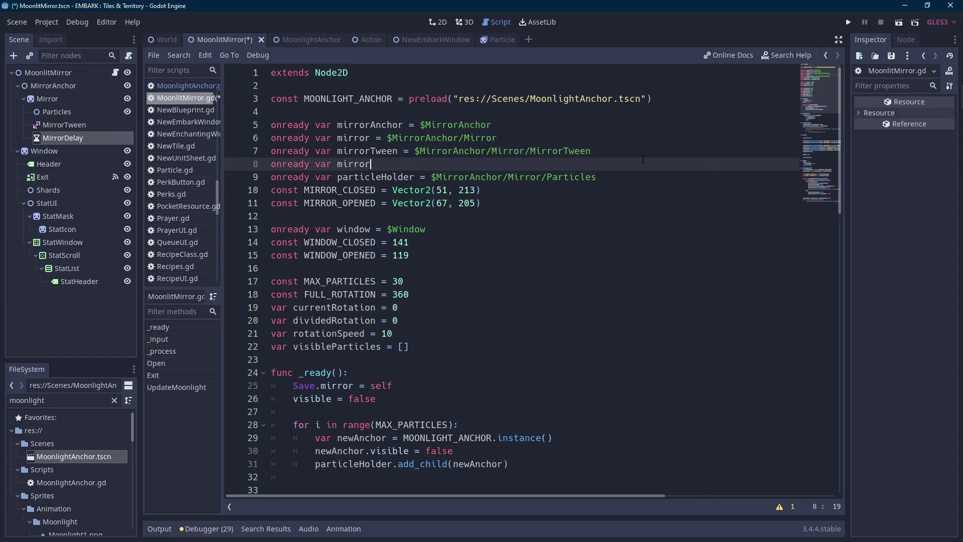
text($Mirror)
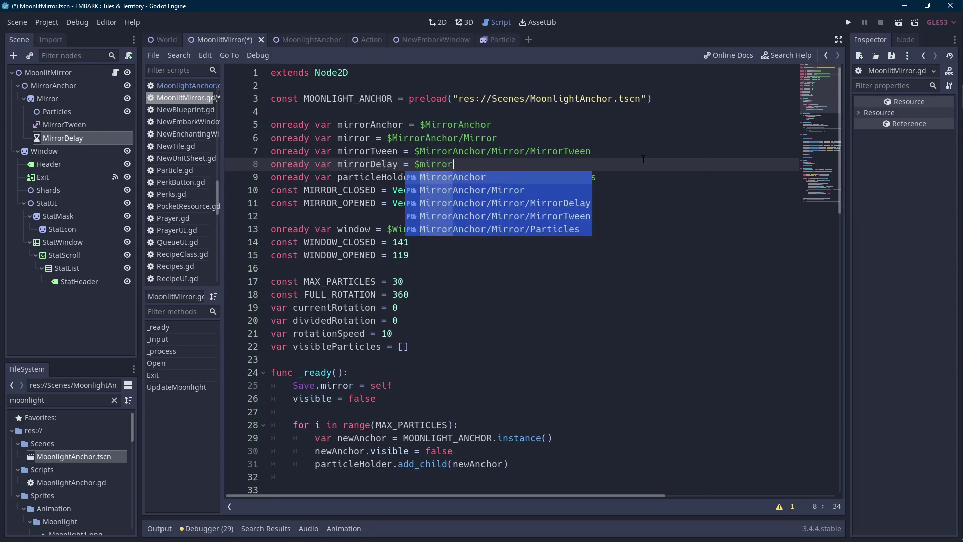
key(Return)
key(ctrl+Left)
key(ctrl+Left)
key(ctrl+Left)
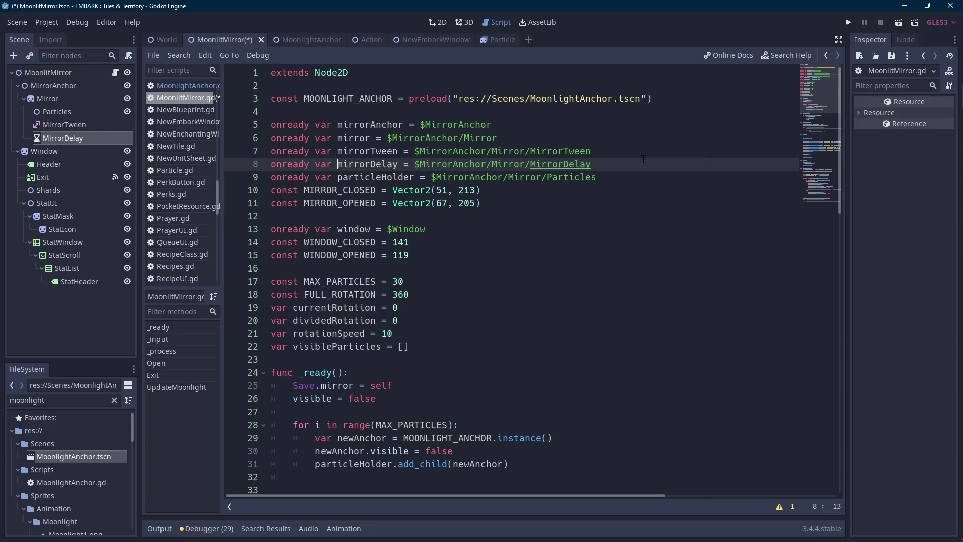
key(ctrl+shift+Right)
key(ctrl+s)
scroll(644, 159, down, 10)
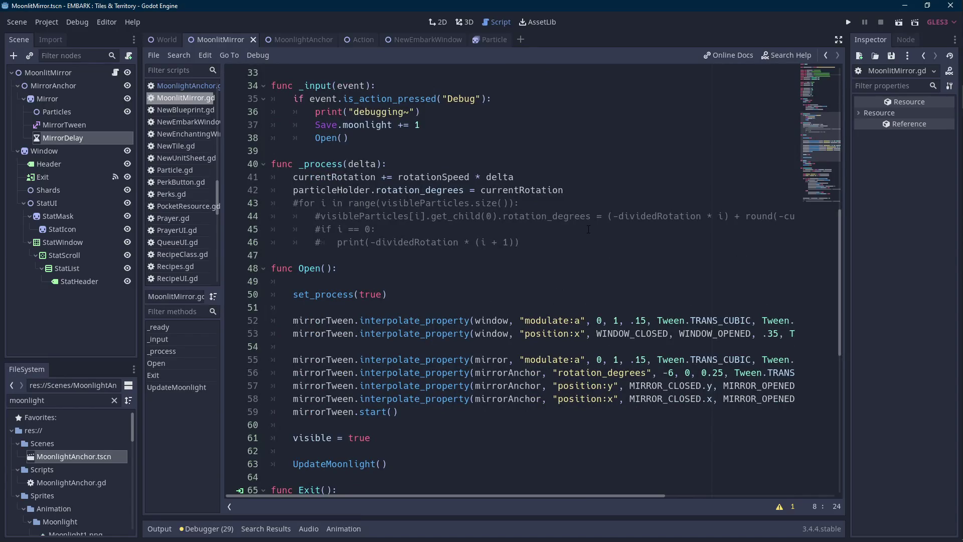
scroll(588, 229, down, 3)
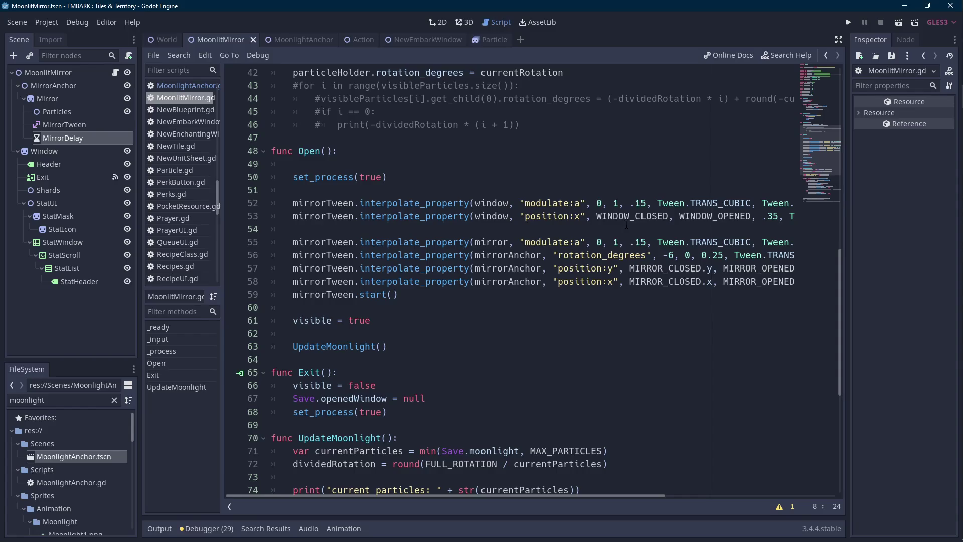
scroll(619, 225, down, 5)
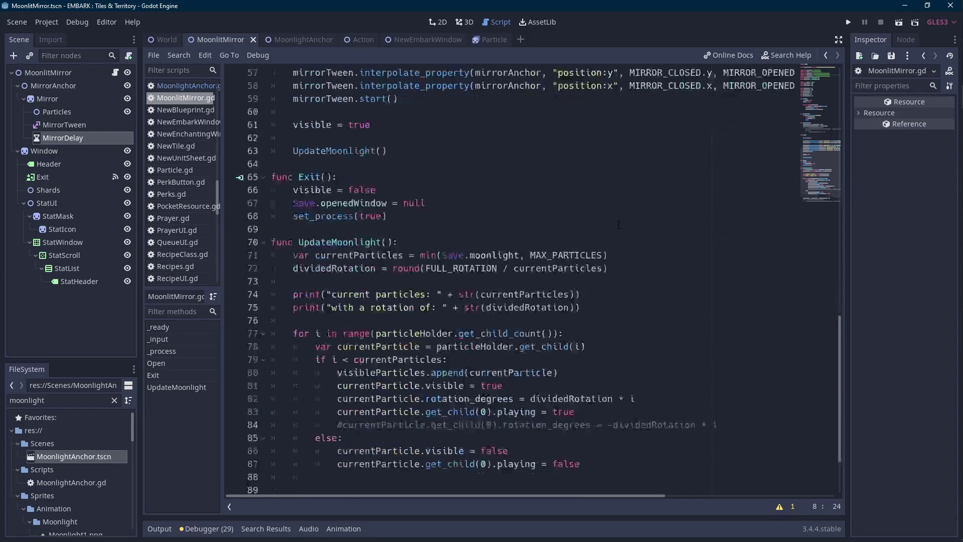
scroll(618, 224, down, 3)
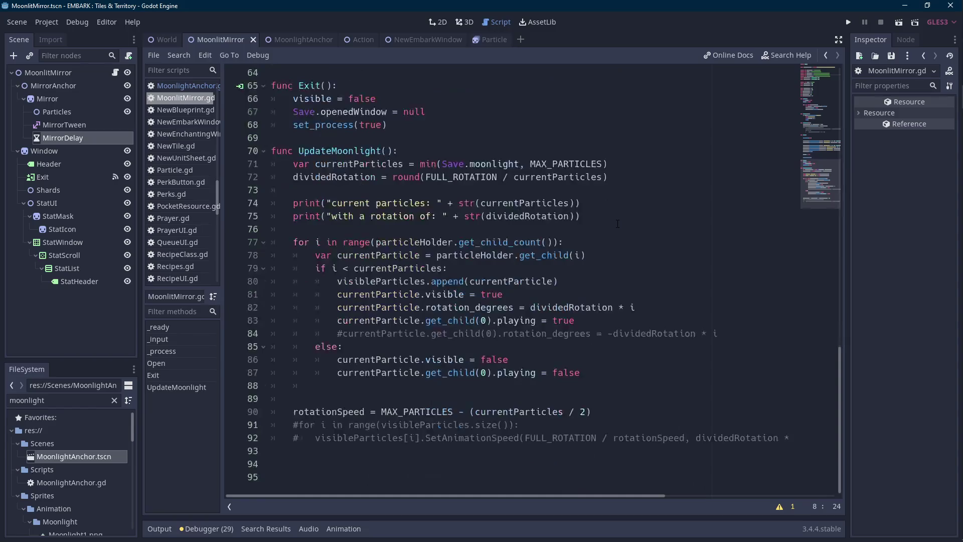
click(593, 372)
key(Return)
key(Return)
text(mirrorDelay.st)
Make the particle loop call mirrorDelay.start(0.05).
key(Return)
text(0.)
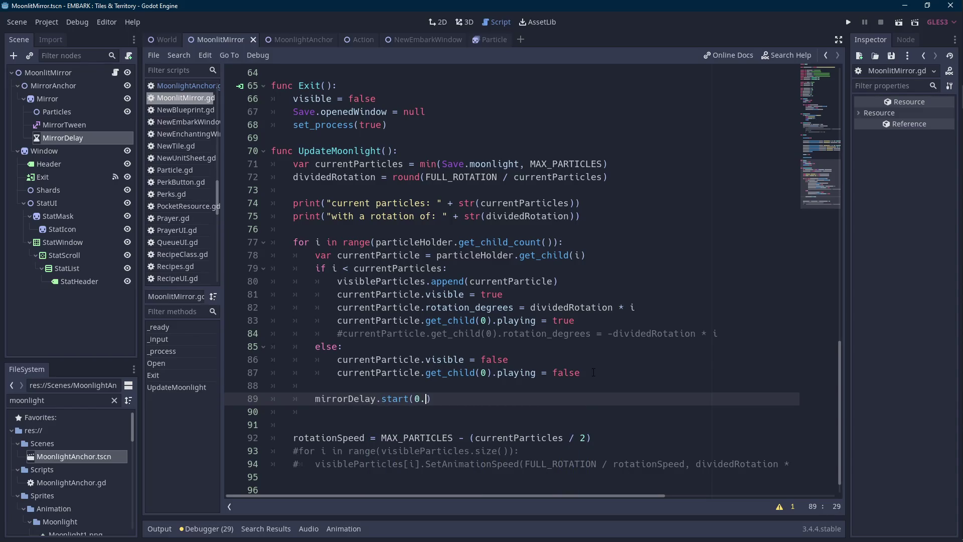
text(02))
key(Left)
key(BackSpace)
text(5)
key(End)
Add 'yield(mirrorDelay, "timeout")' on the next line and run the scene.
key(Return)
text(yield())
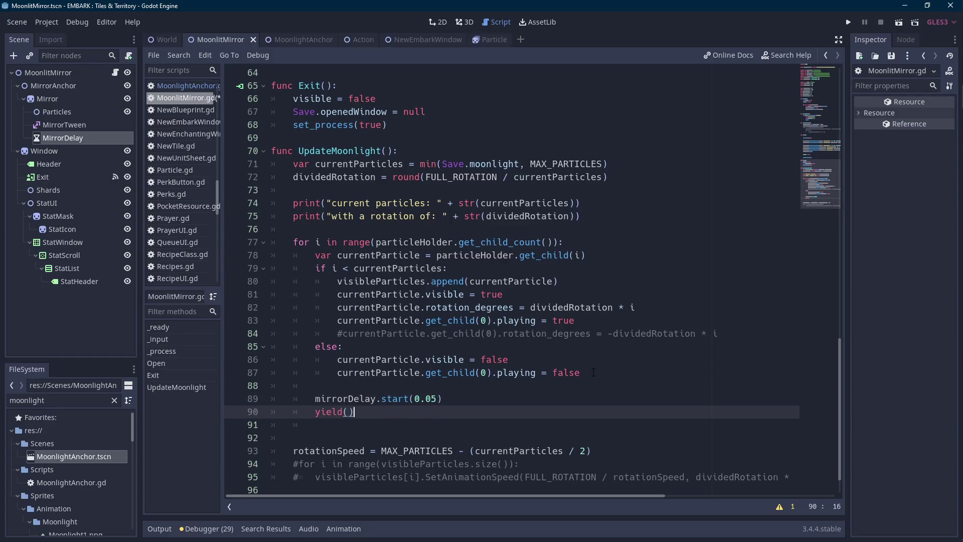
key(Up)
key(Home)
key(ctrl+shift+Right)
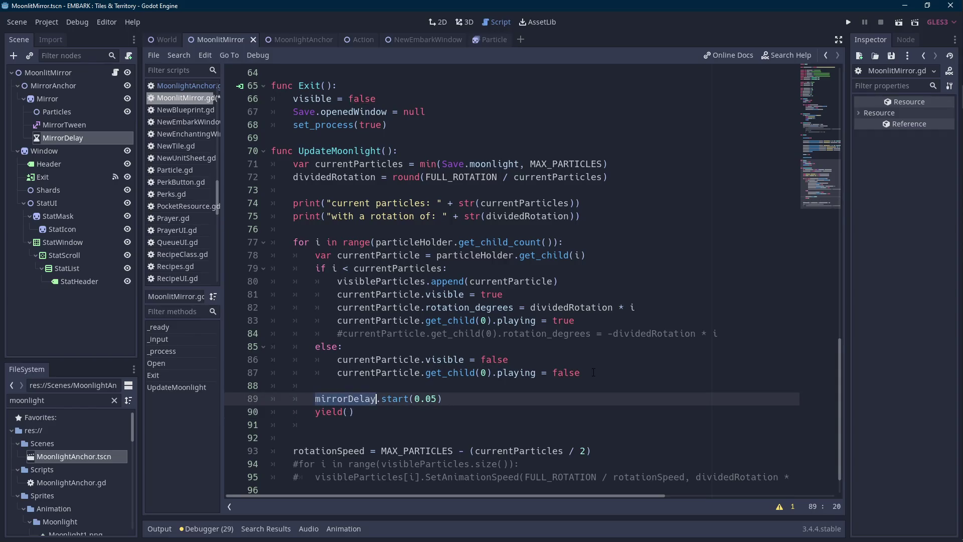
key(ctrl+c)
key(Down)
key(Left)
key(ctrl+v)
text(,)
key(Down)
key(Down)
key(Down)
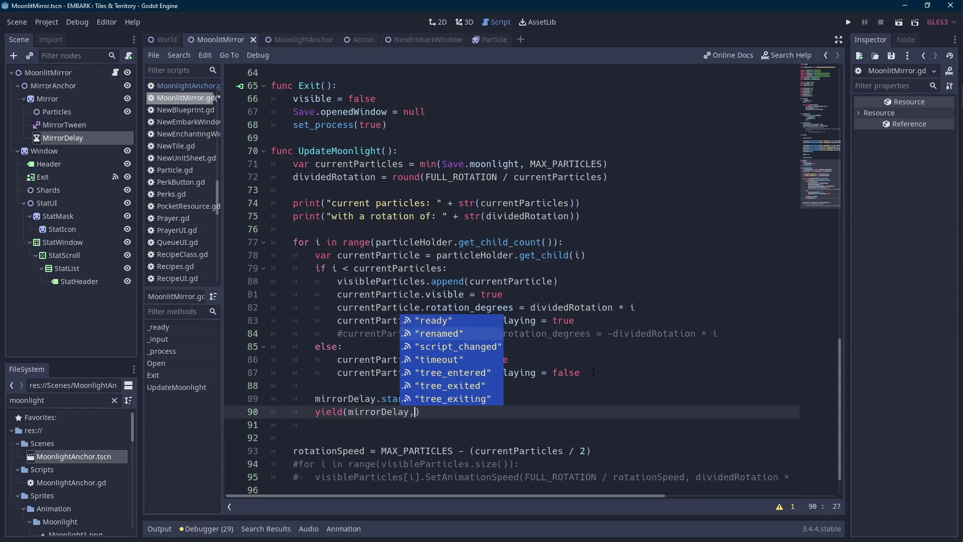
key(Return)
key(Left)
key(Left)
key(Left)
click(679, 325)
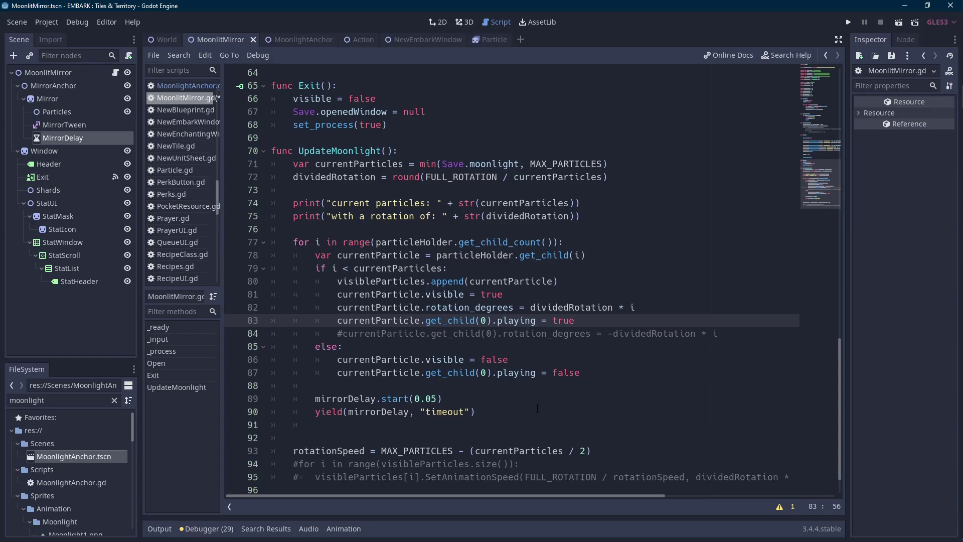
click(898, 22)
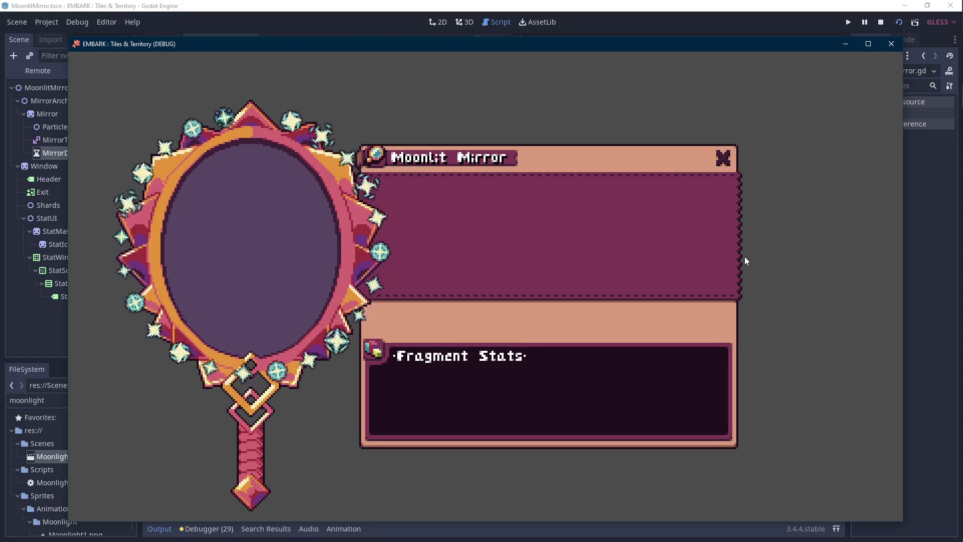
Watch the sparkles appear one by one around the mirror, then close the game with Alt+F4.
key(Scroll_Lock)
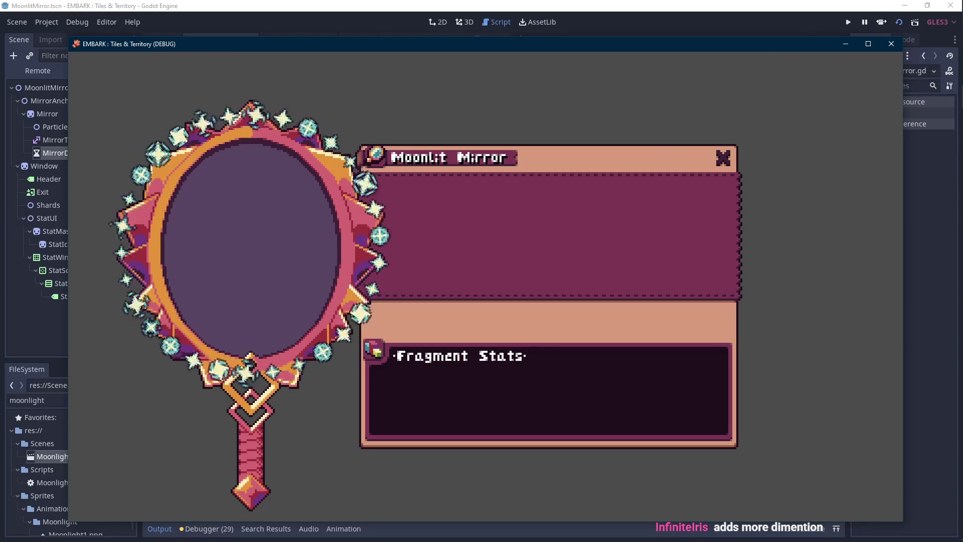
key(alt+F4)
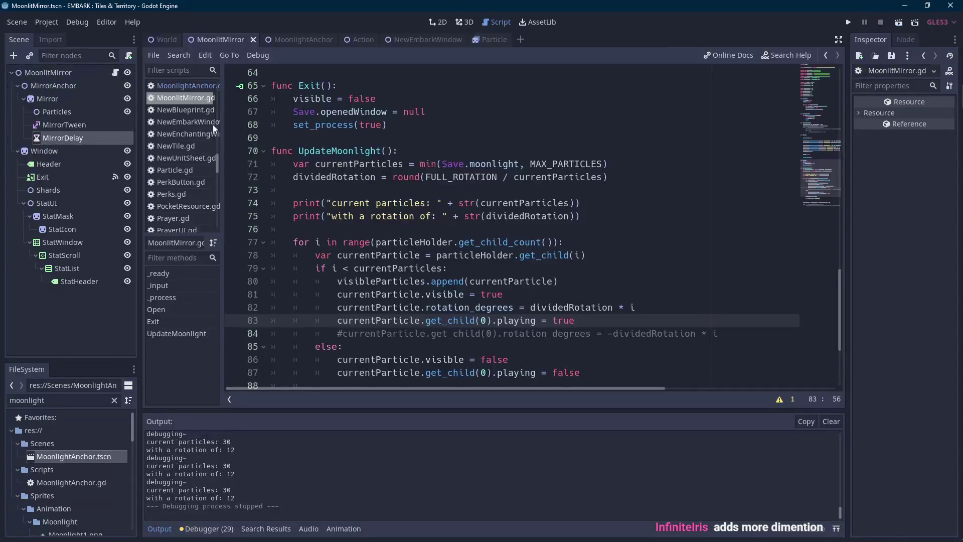
Reset the sparkle Particle's Z Index from 4 to 0 and save MoonlightAnchor.
click(77, 112)
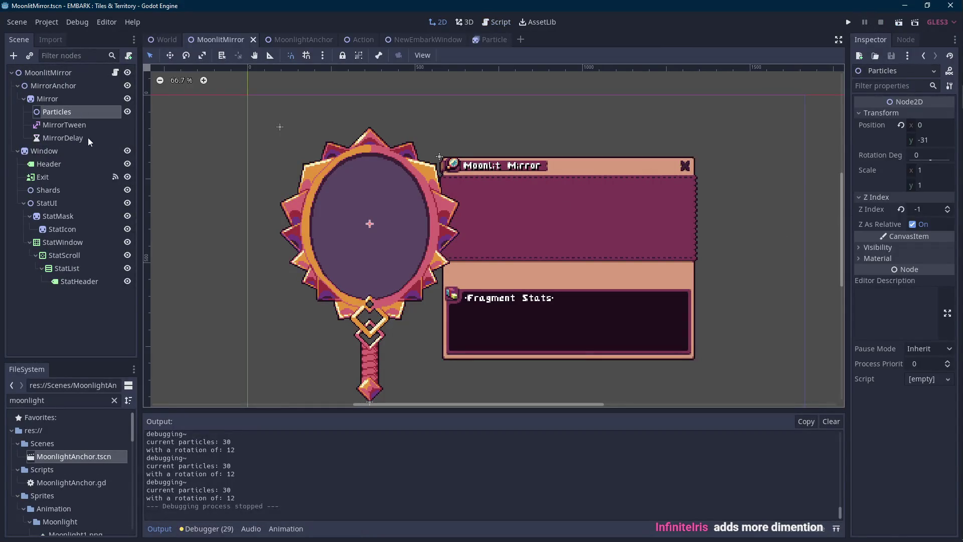
click(293, 40)
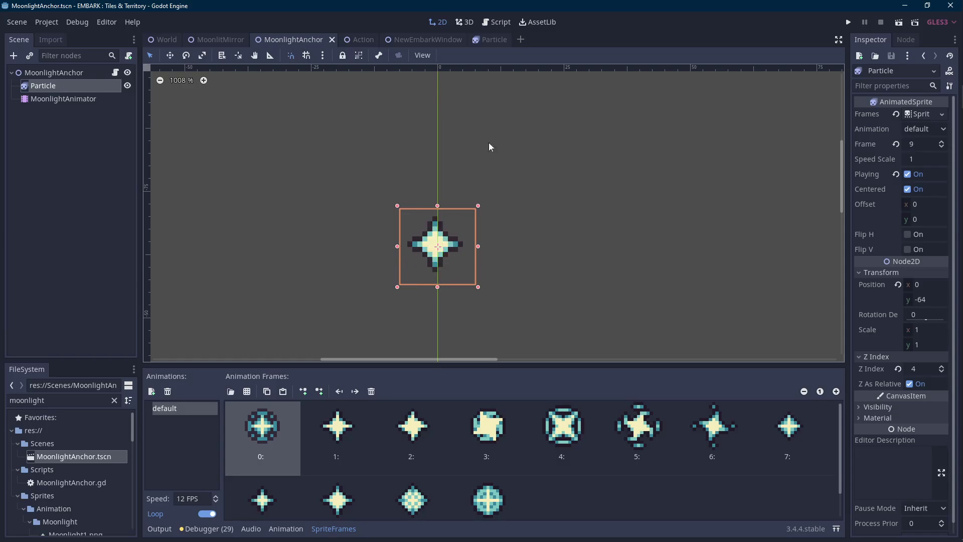
click(43, 73)
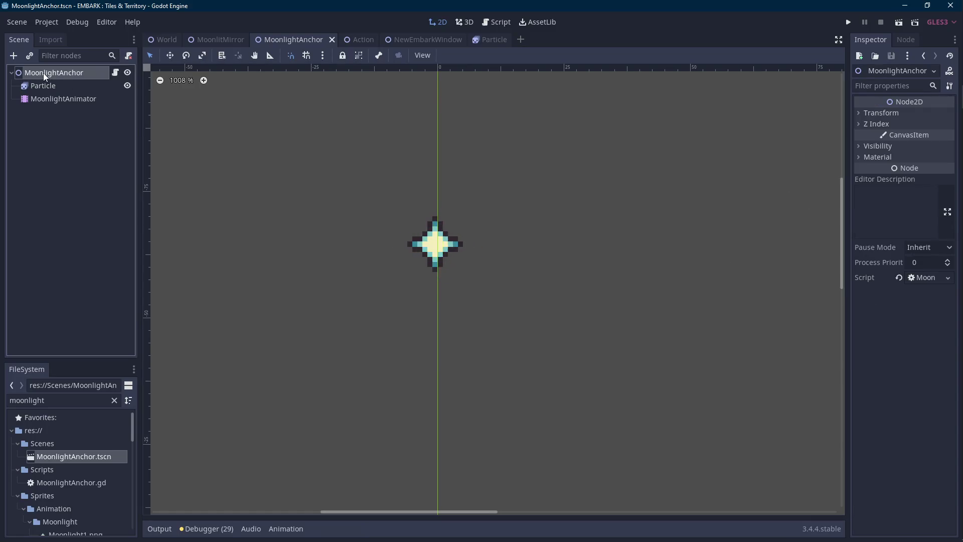
click(876, 124)
click(100, 86)
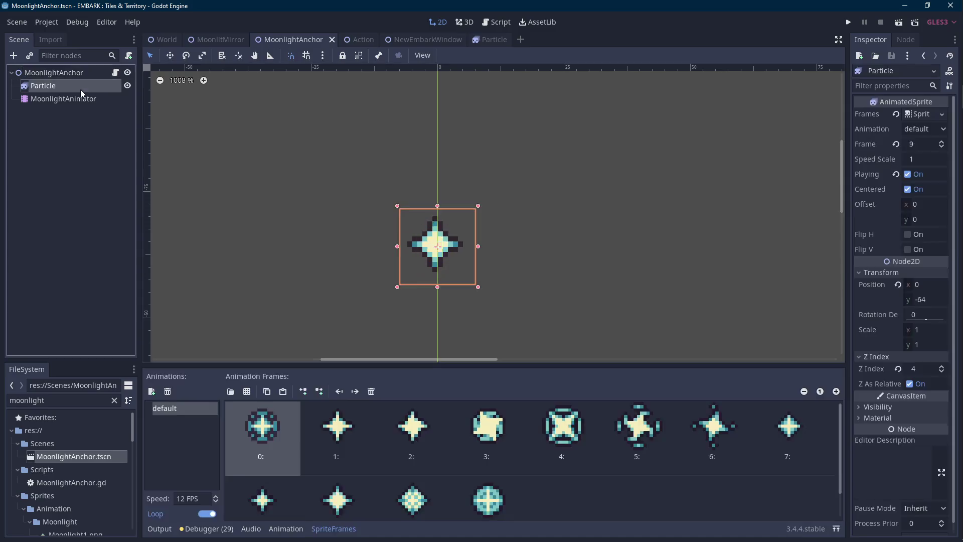
click(898, 369)
key(ctrl+s)
Nudge the Particle to y -68, save, and run the MoonlitMirror scene to preview it.
click(222, 38)
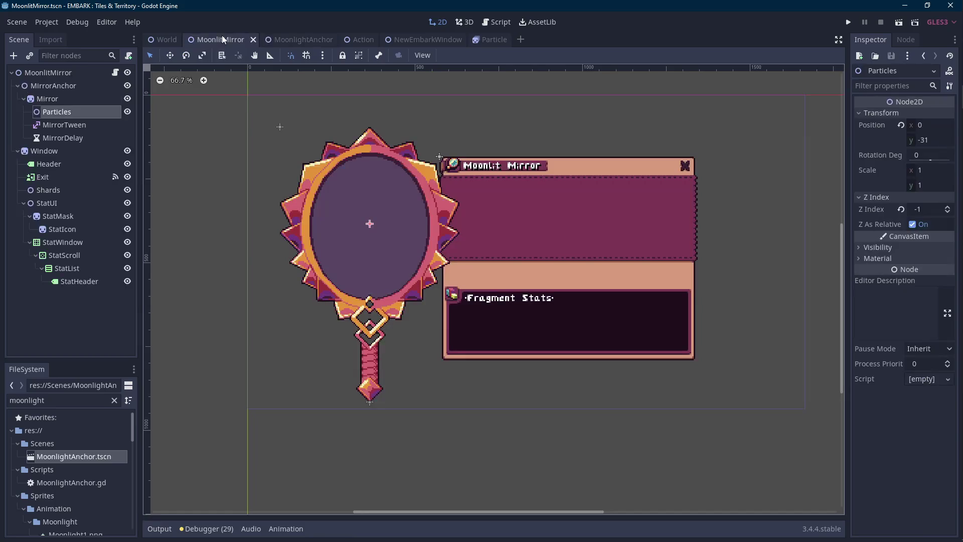
key(ctrl+Tab)
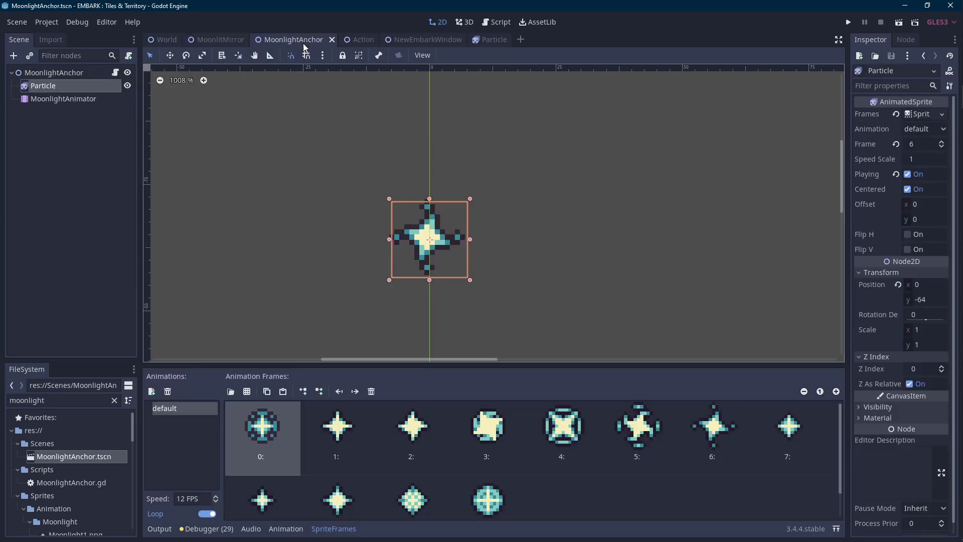
scroll(426, 169, down, 3)
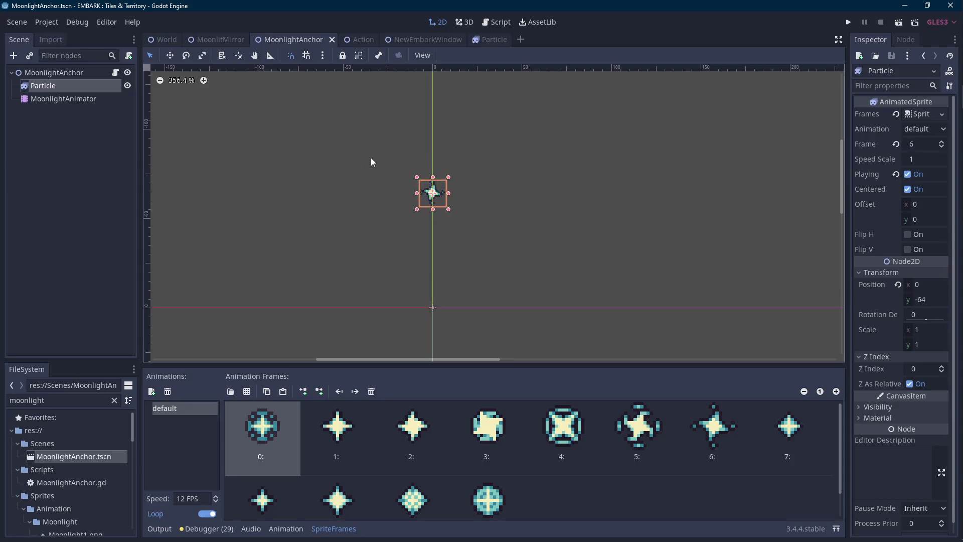
key(shift+Up)
key(ctrl+s)
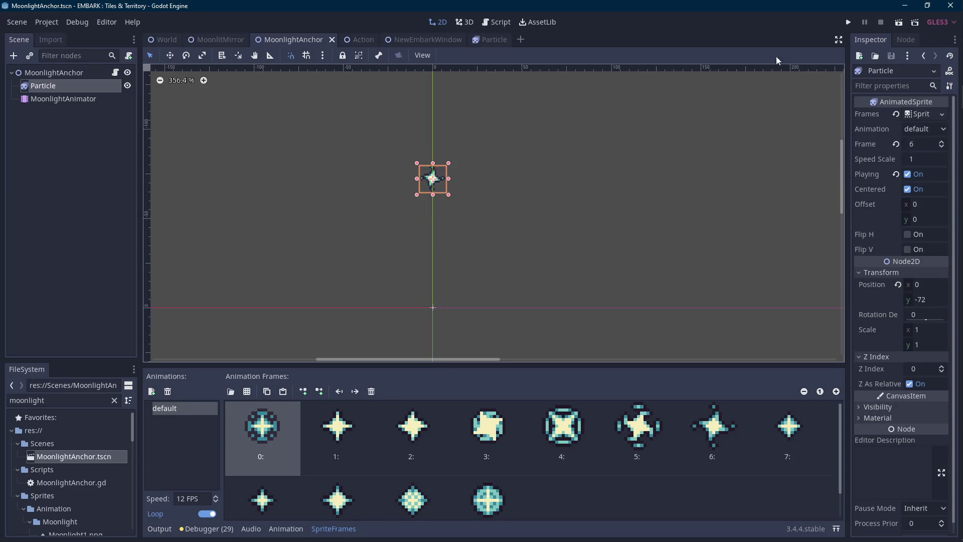
key(Down)
key(Down)
key(Down)
key(ctrl+s)
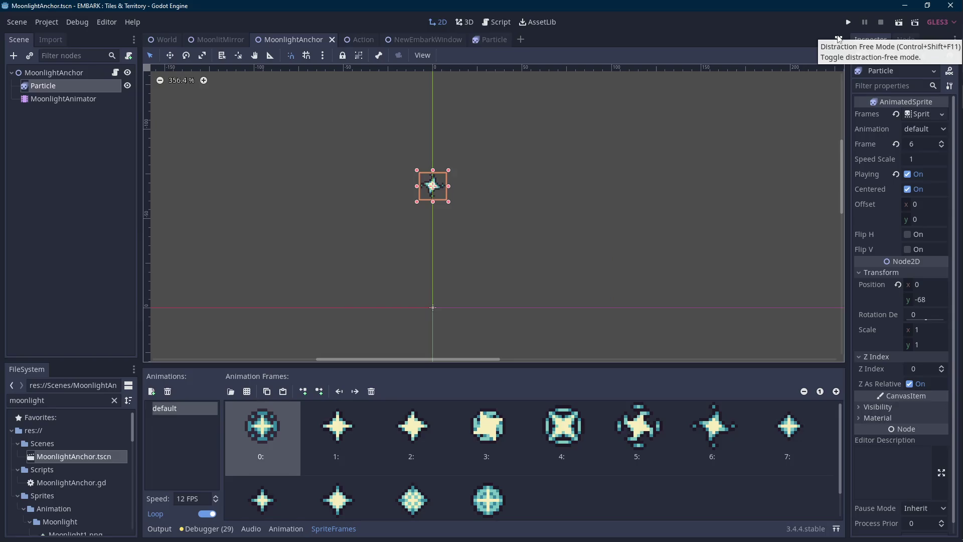
key(ctrl+shift+Tab)
click(902, 24)
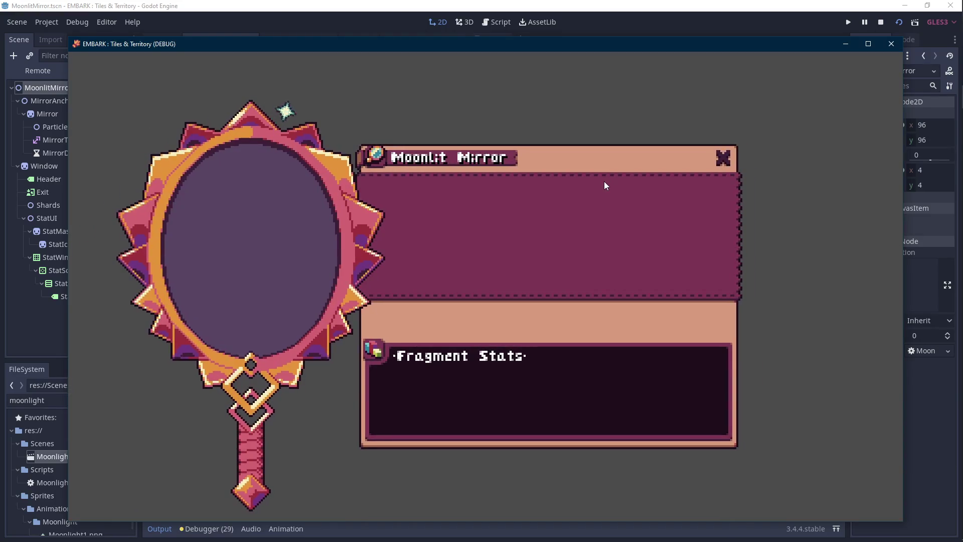
Stop the game, open MoonlitMirror.gd and cut the rotationSpeed line from after the loop.
click(883, 22)
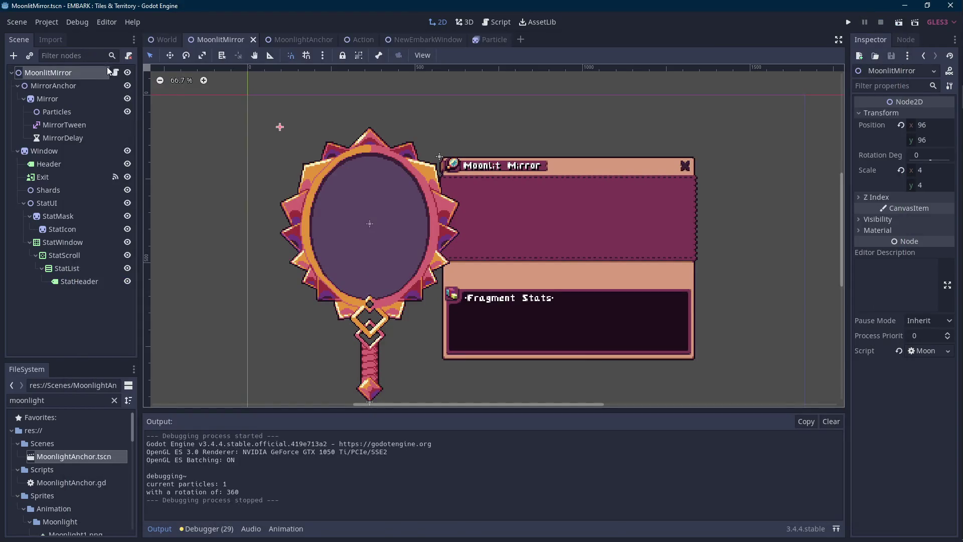
click(115, 72)
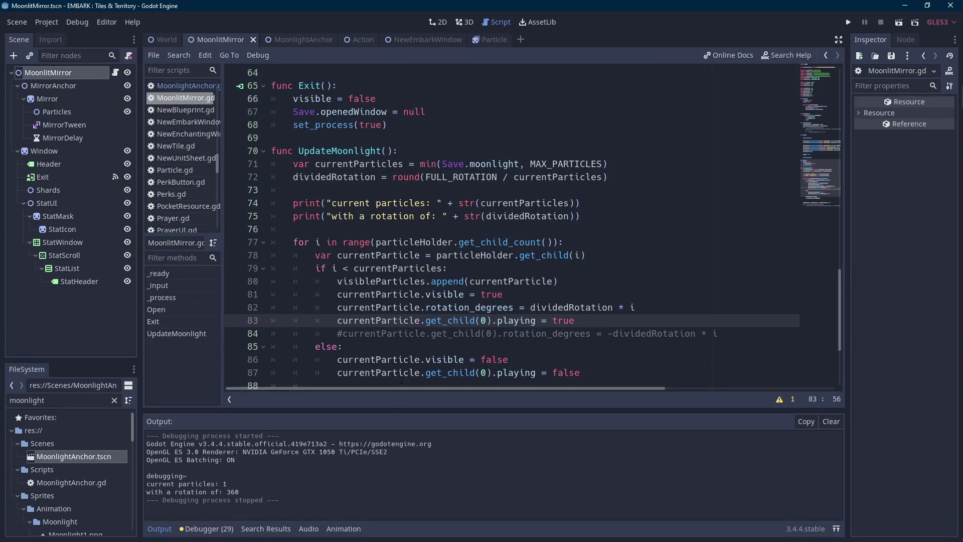
scroll(428, 360, down, 4)
click(438, 255)
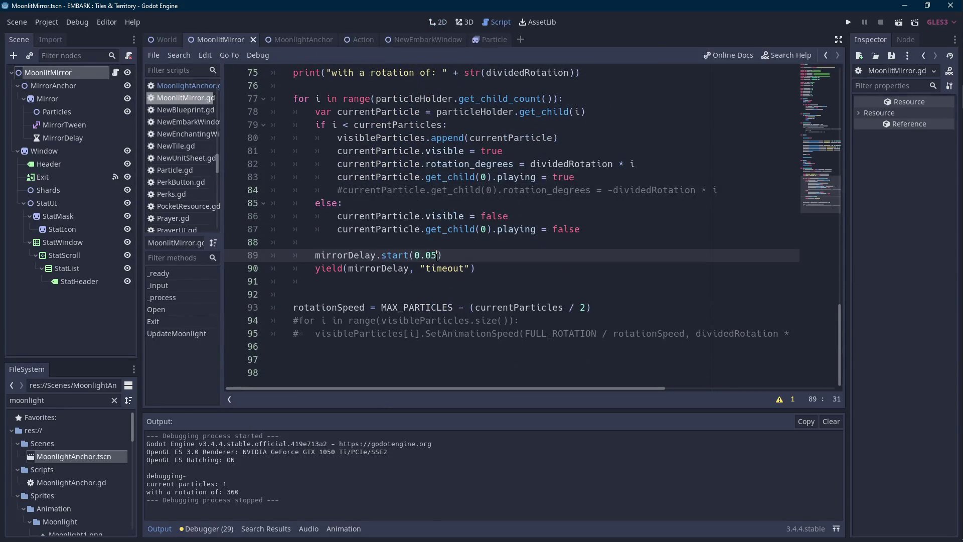
scroll(437, 255, up, 4)
scroll(437, 259, down, 4)
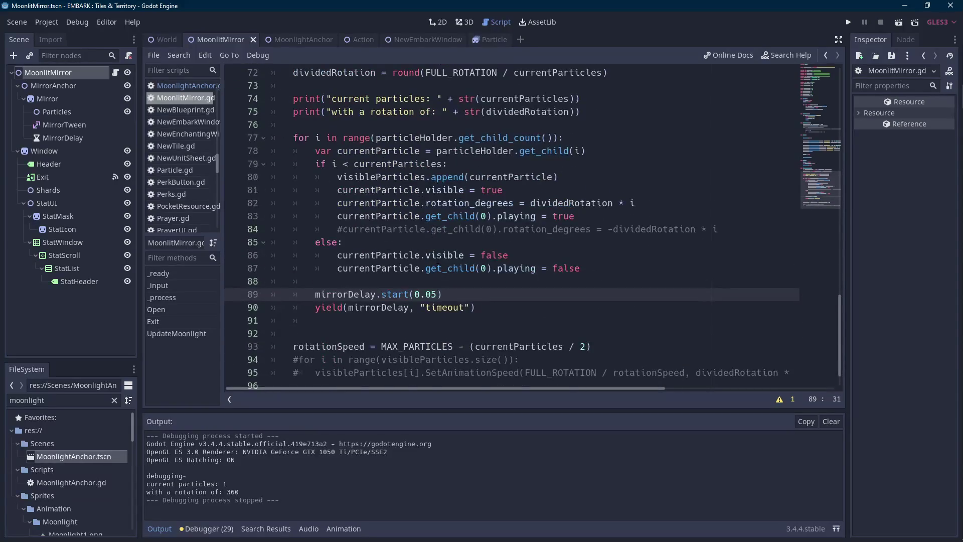
scroll(437, 259, down, 1)
drag(593, 307, 293, 307)
key(ctrl+c)
key(BackSpace)
key(BackSpace)
key(BackSpace)
key(BackSpace)
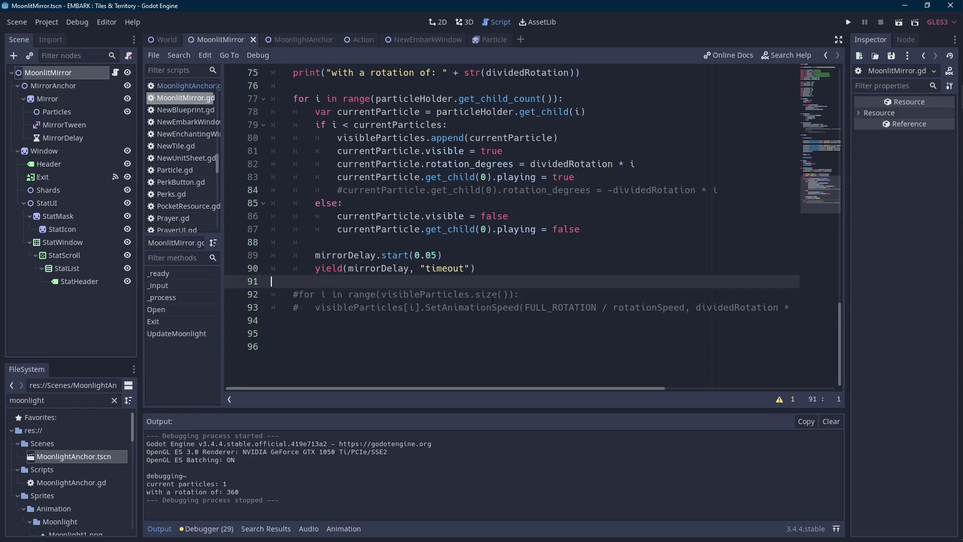
Paste the rotationSpeed line directly under dividedRotation in UpdateMoonlight.
scroll(492, 300, up, 4)
scroll(491, 300, up, 1)
click(340, 242)
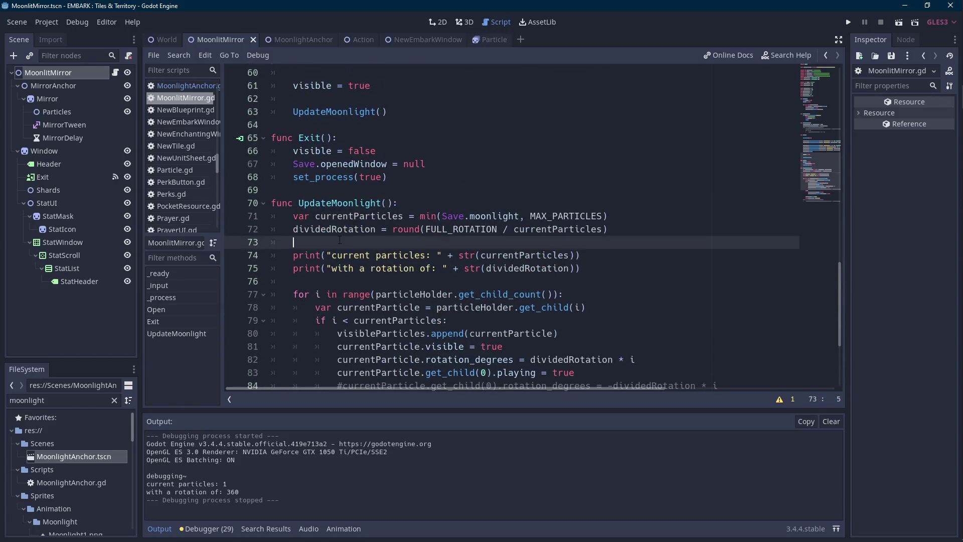
key(ctrl+v)
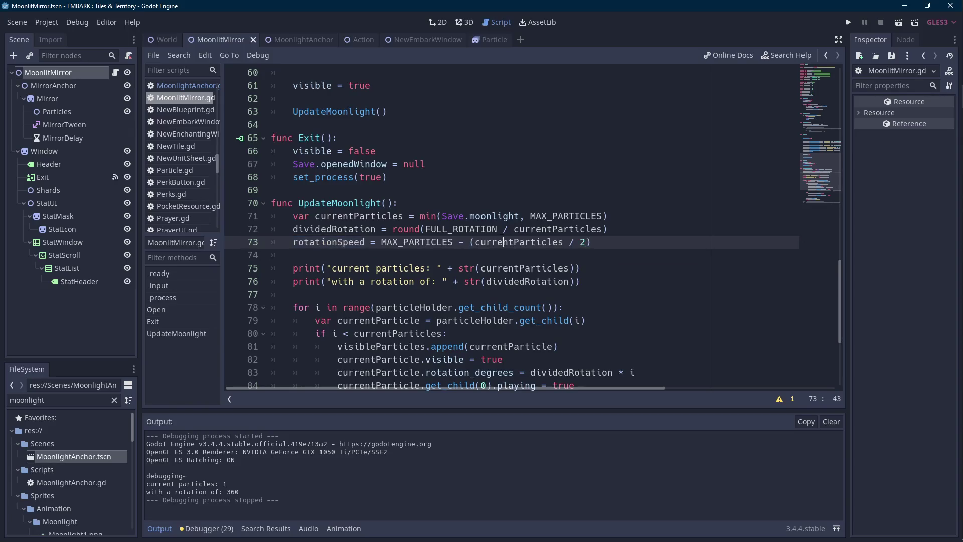
Check where currentParticles is used and hide the output log to enlarge the code view.
click(564, 241)
scroll(400, 240, down, 3)
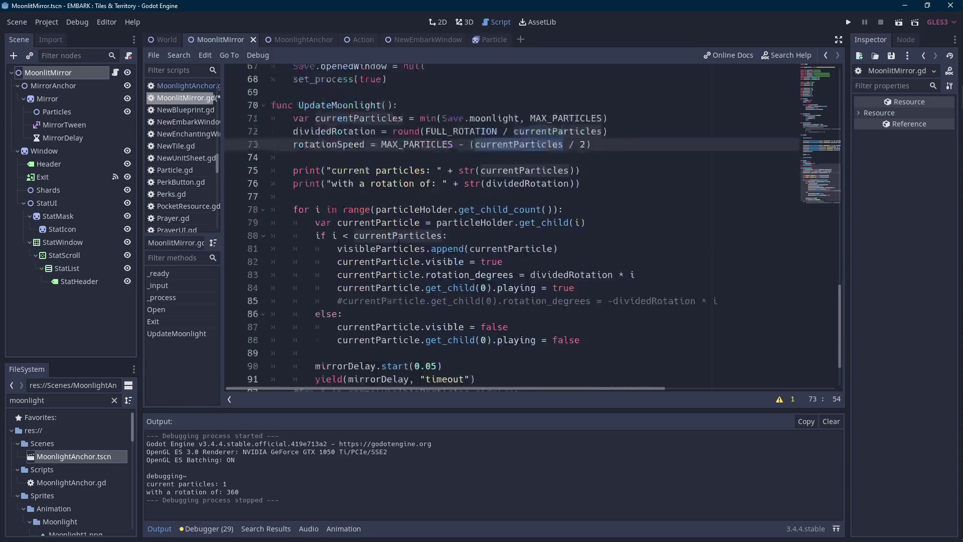
click(160, 528)
scroll(429, 331, up, 10)
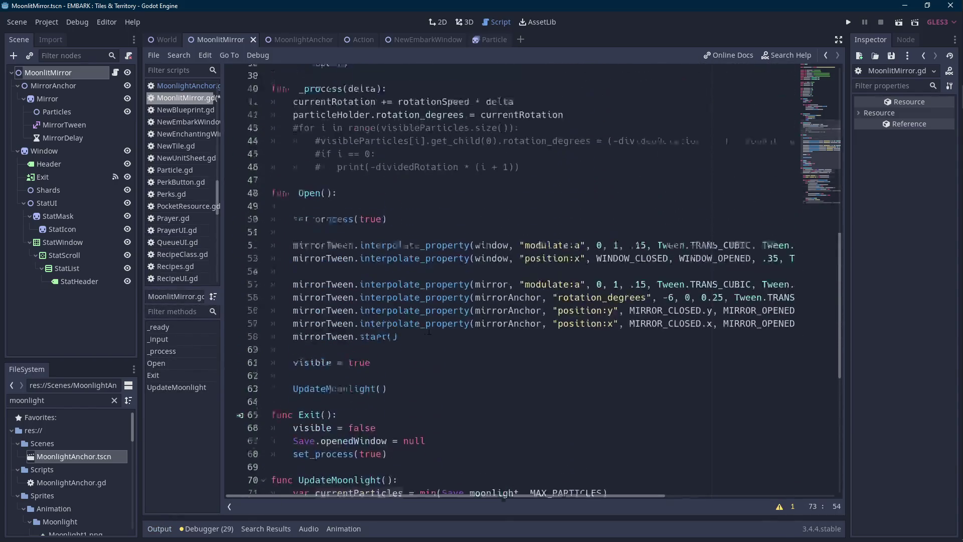
scroll(429, 330, up, 1)
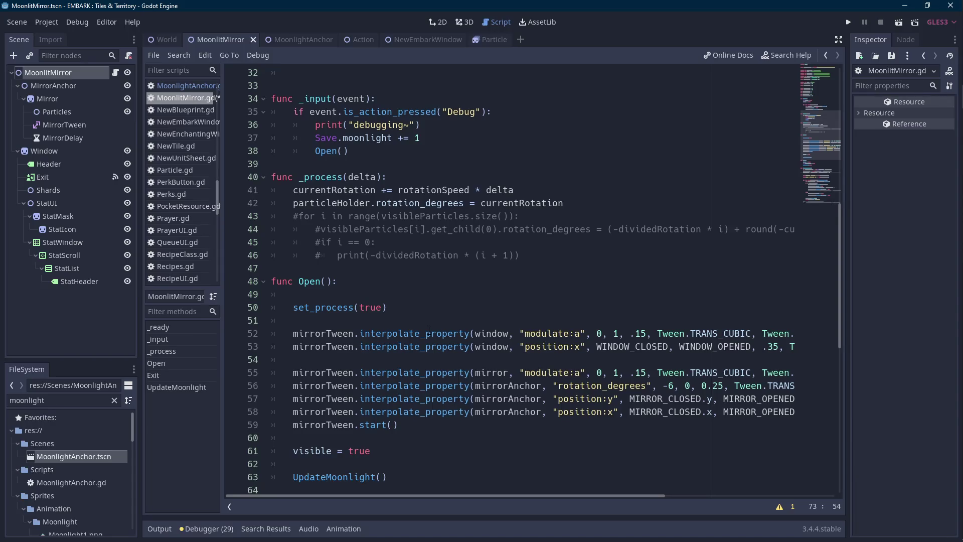
scroll(429, 331, up, 3)
Change Save.moonlight += 1 to += 10 and run the mirror scene.
click(450, 256)
text(0)
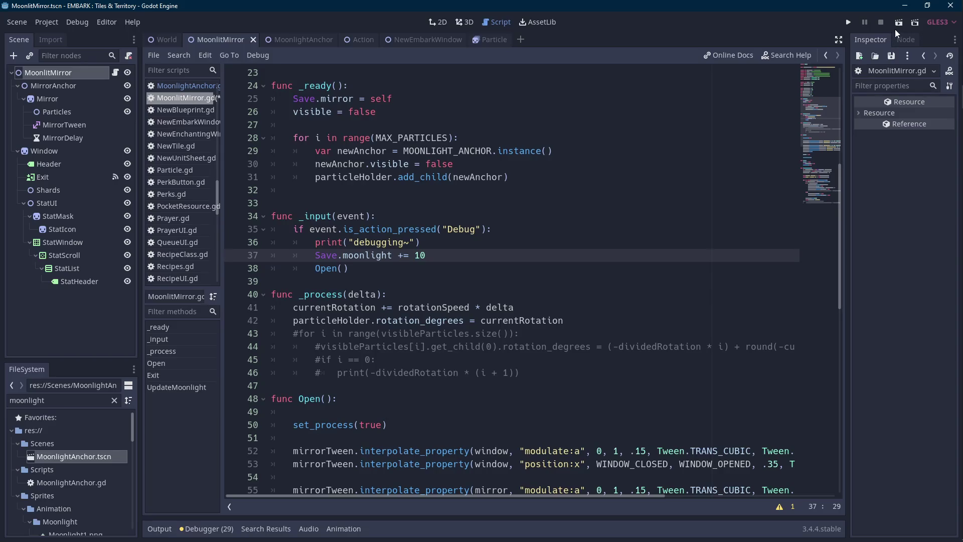
click(900, 23)
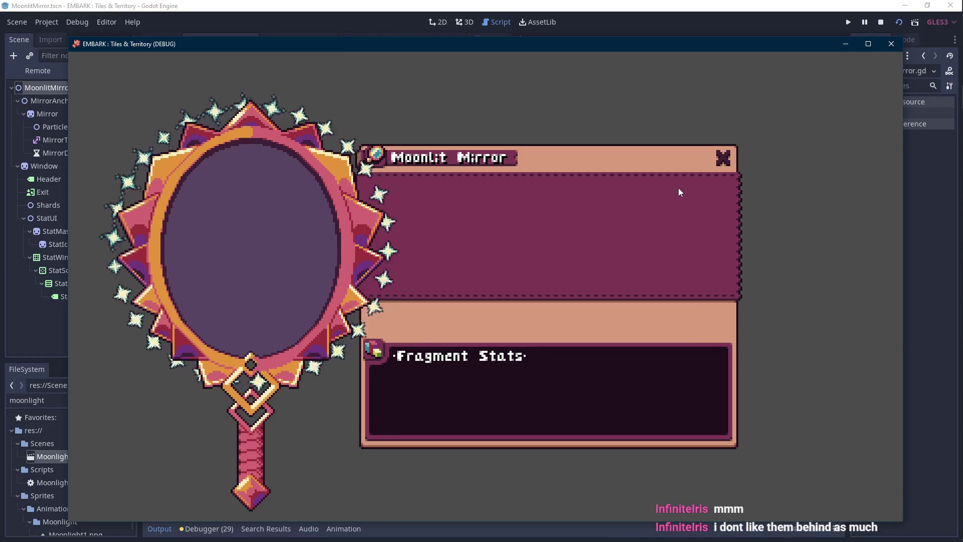
Nudge the MoonlightAnchor sparkle Particle up to y -73, save, and rerun the mirror scene.
click(880, 22)
click(286, 42)
click(68, 85)
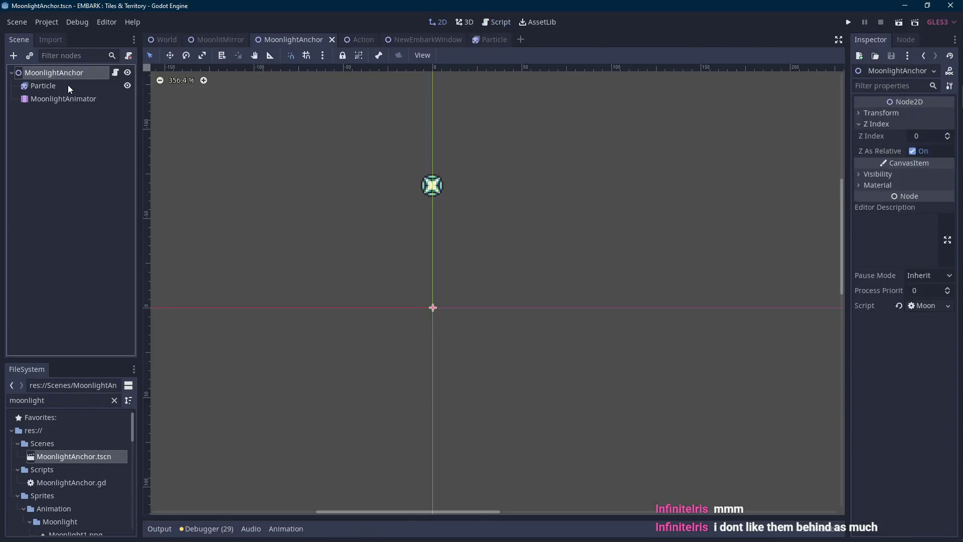
key(Up)
key(Up)
key(Up)
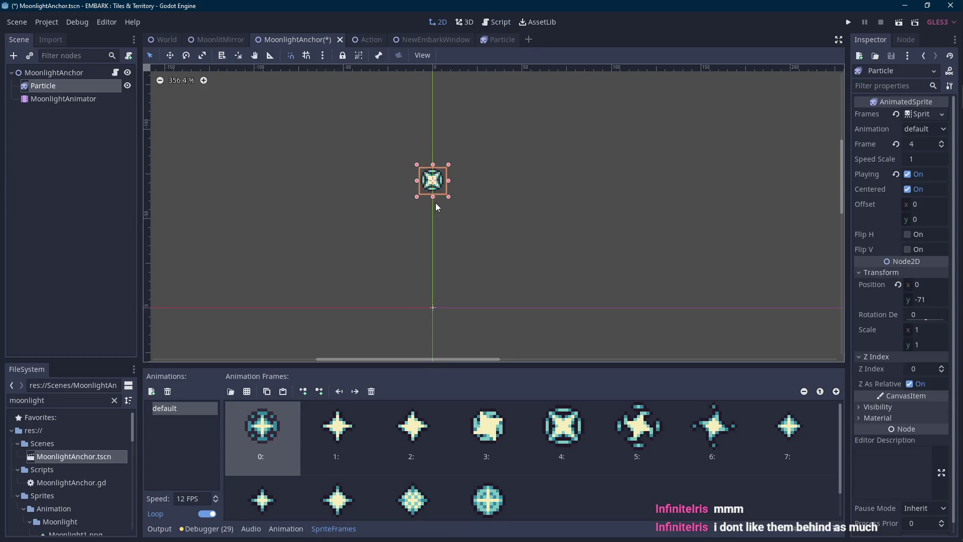
key(ctrl+s)
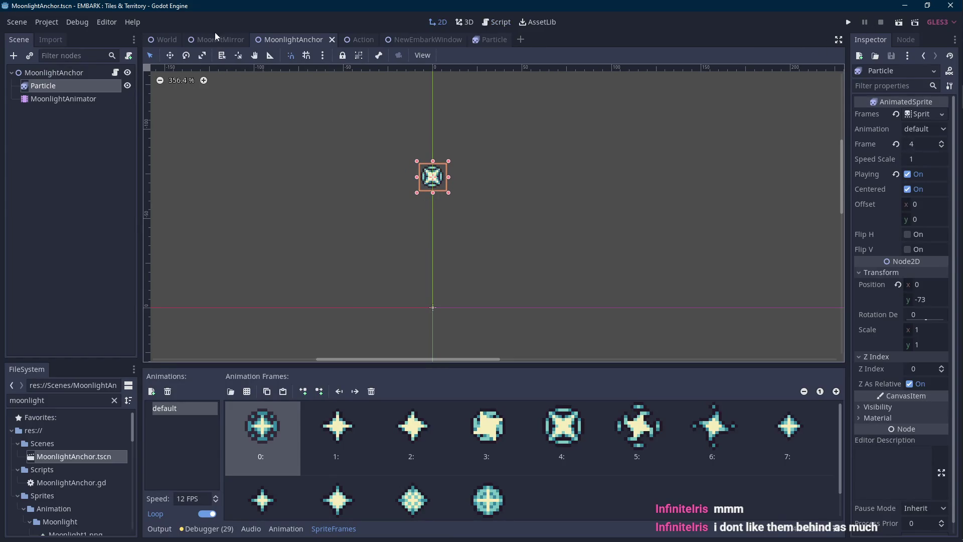
click(216, 39)
click(898, 22)
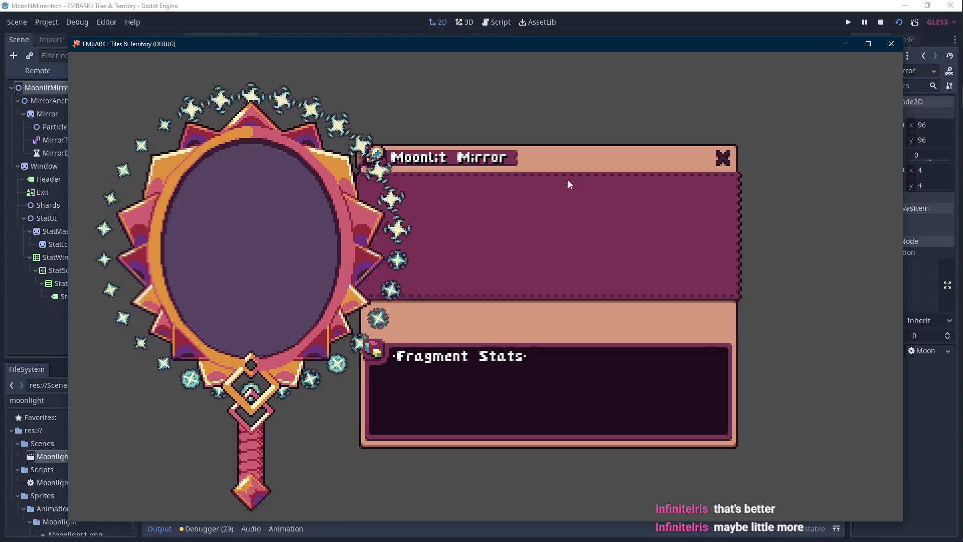
Stop the game and save the MoonlitMirror scene with its Particles node at Z Index 0.
click(882, 22)
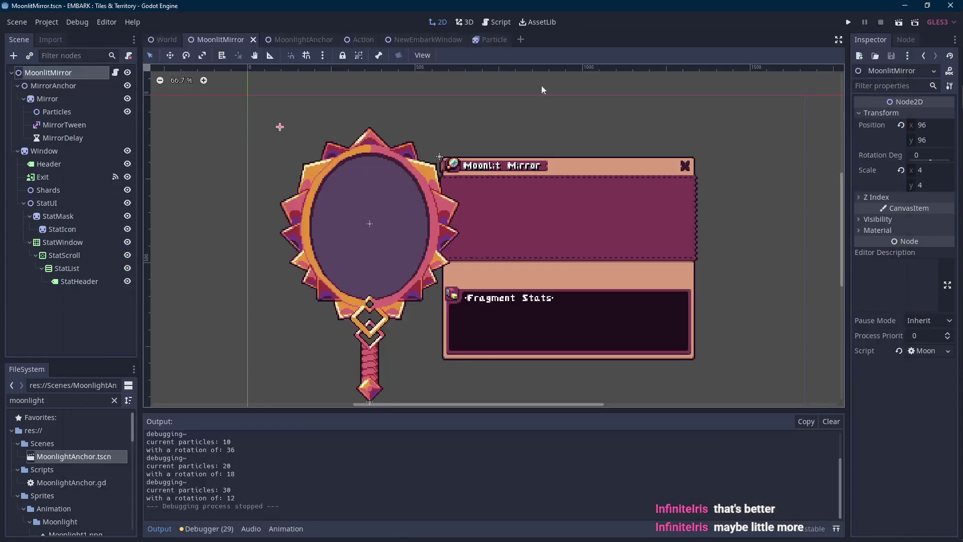
click(303, 36)
click(224, 39)
click(73, 99)
click(69, 110)
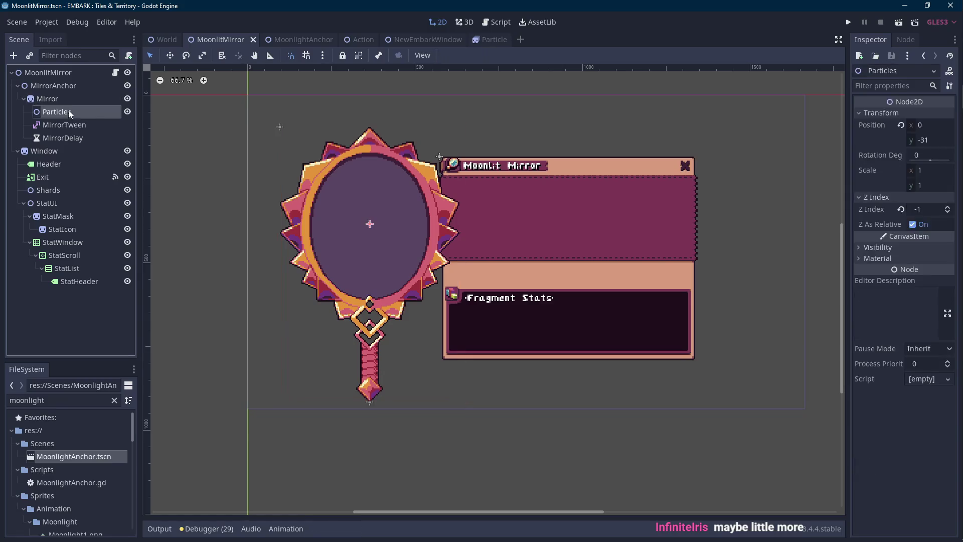
key(ctrl+s)
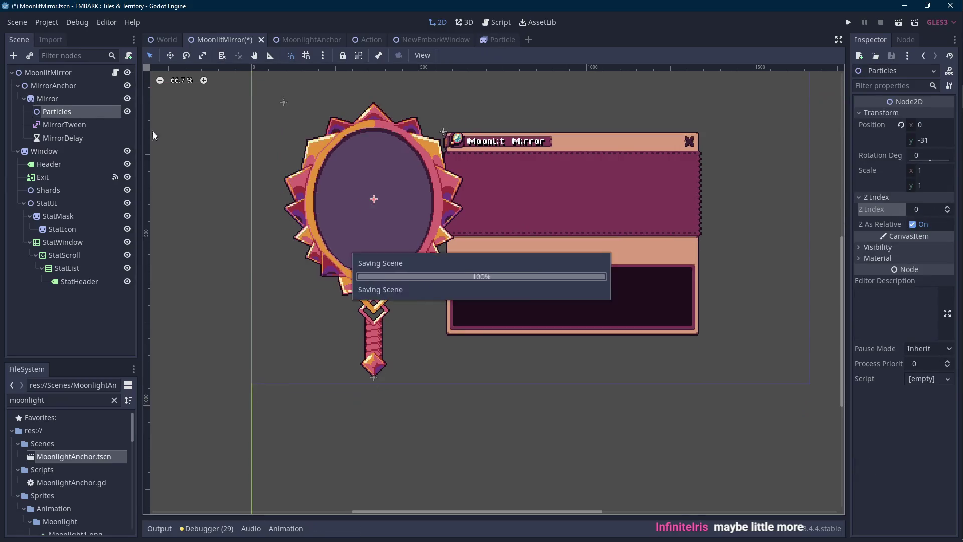
Move the MoonlightAnchor sparkle Particle back down to y -57 and save the anchor scene.
click(115, 72)
click(295, 39)
click(68, 73)
click(43, 85)
key(ctrl+z)
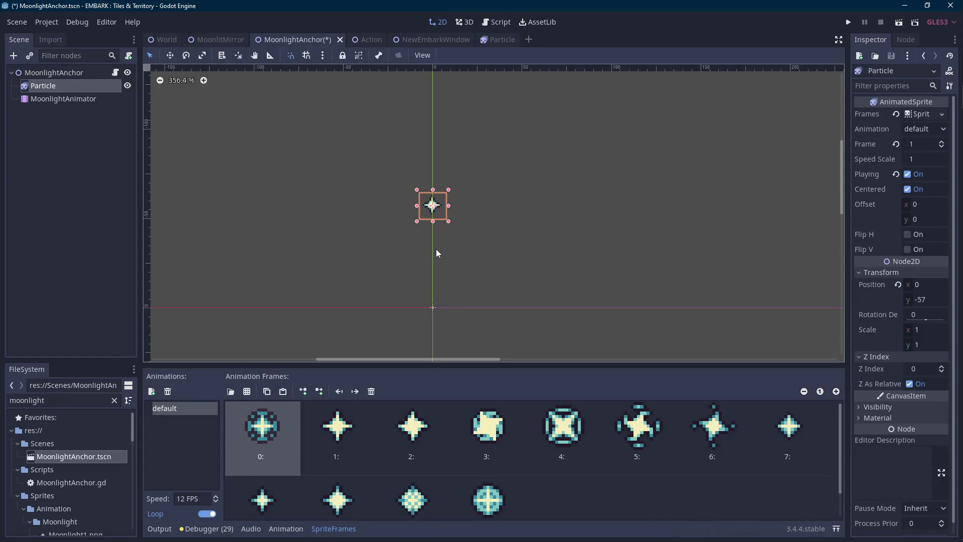
key(ctrl+s)
Return to the MoonlitMirror scene and open its MoonlitMirror.gd script.
click(215, 39)
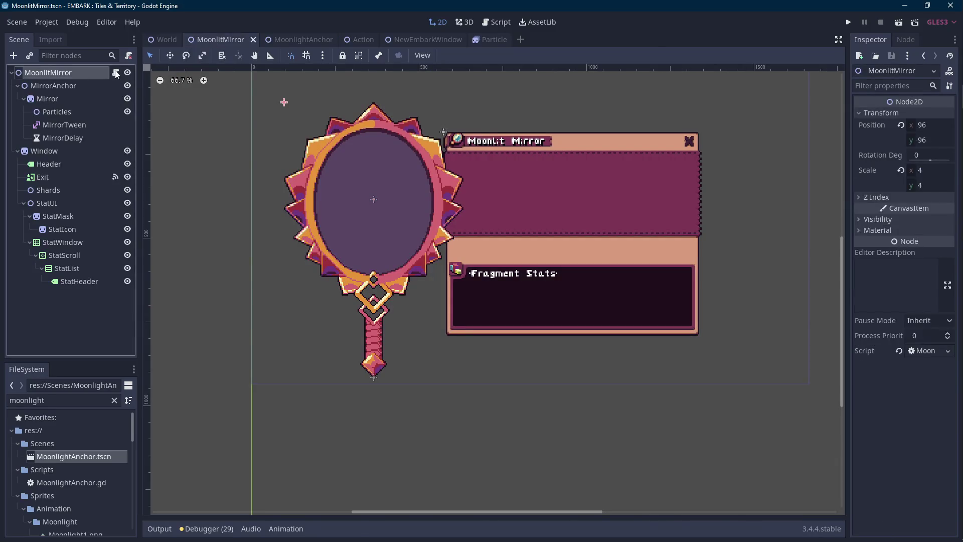
click(115, 72)
scroll(334, 273, down, 8)
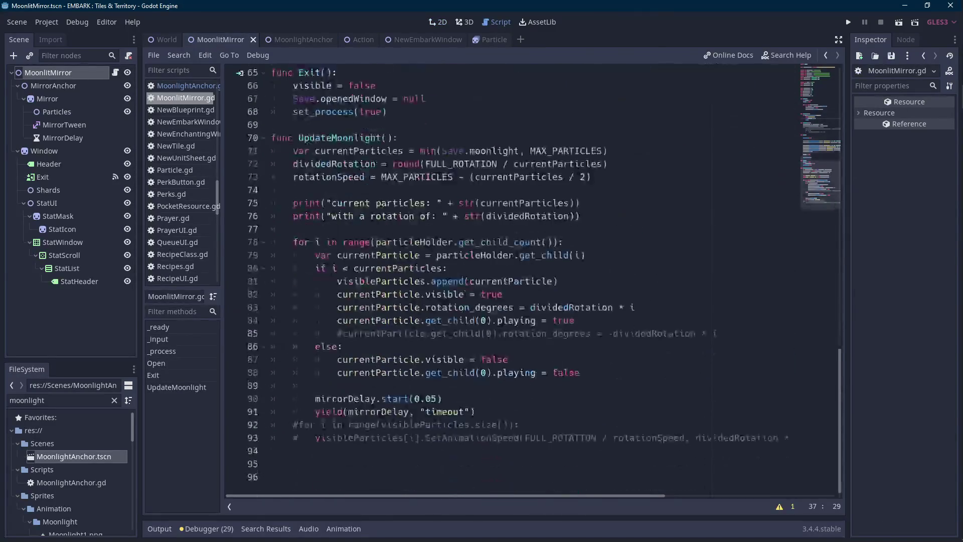
Delete the 'playing = false' line from the else branch and its leftover empty line.
drag(581, 373, 355, 373)
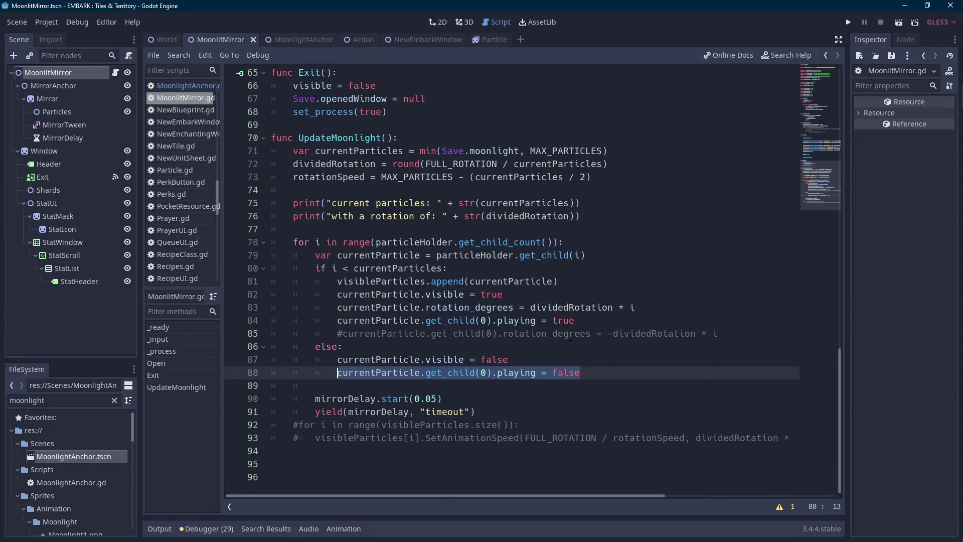
key(BackSpace)
key(BackSpace)
key(Up)
key(Up)
key(Up)
key(Down)
key(Down)
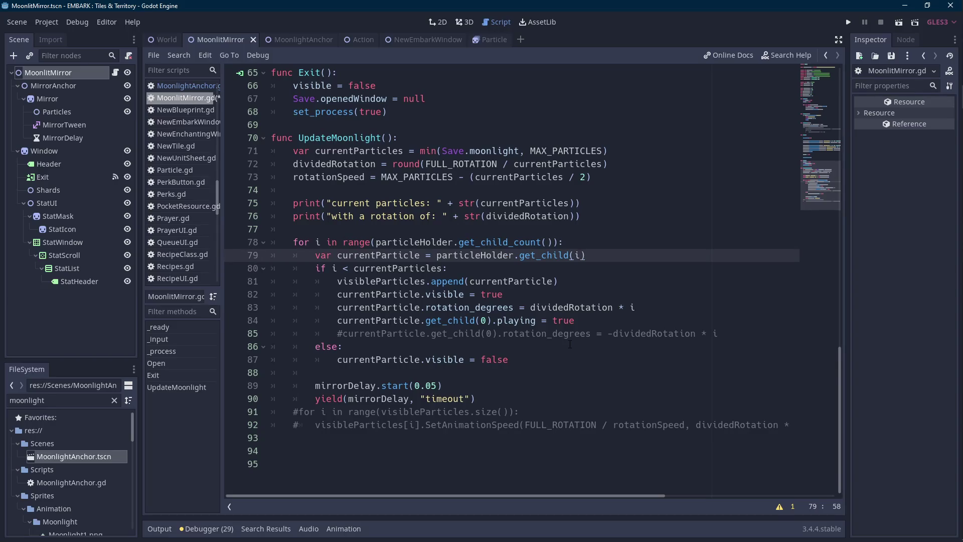
Add a 'for particle in particleHolder.get_children():' loop at the start of UpdateMoonlight.
key(Up)
key(Up)
key(Return)
key(Return)
key(Up)
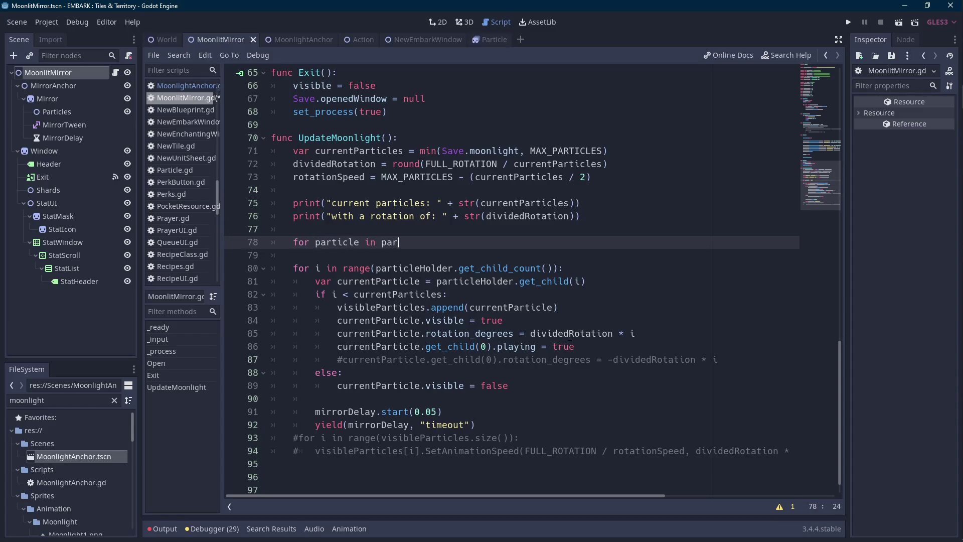
text(Holder)
key(Down)
key(Down)
key(Return)
text(:)
key(Return)
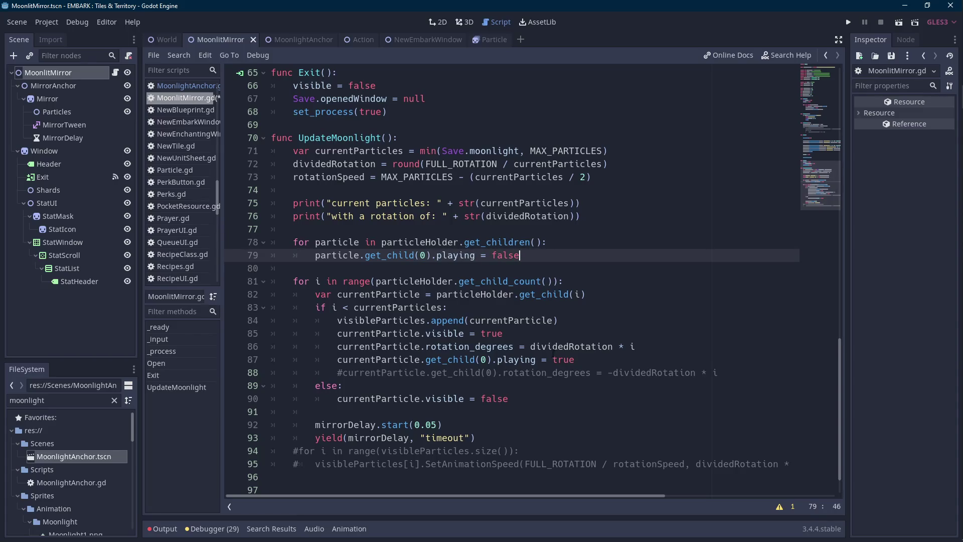
Paste the visibility line into the new loop and set it to false.
drag(503, 333, 337, 334)
key(ctrl+c)
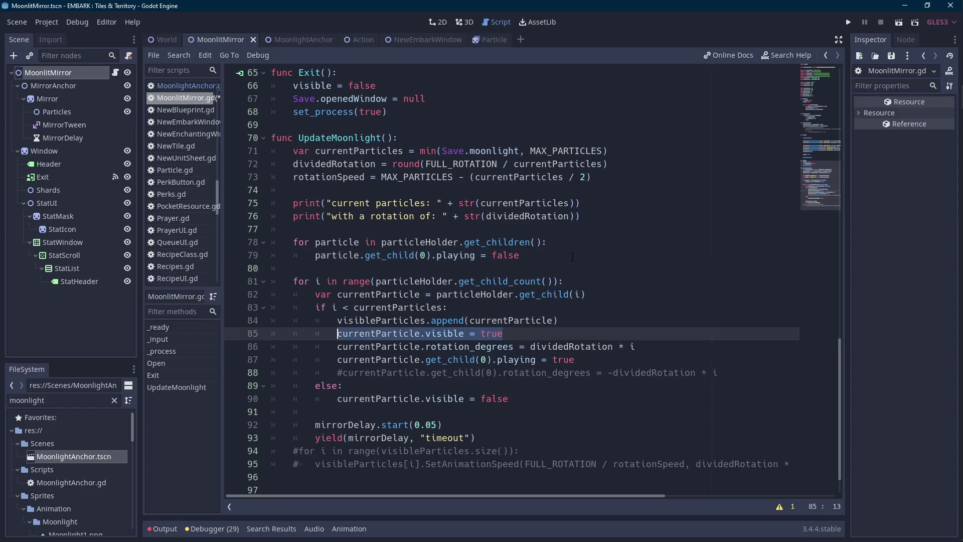
click(595, 245)
key(Return)
key(ctrl+v)
text(fa)
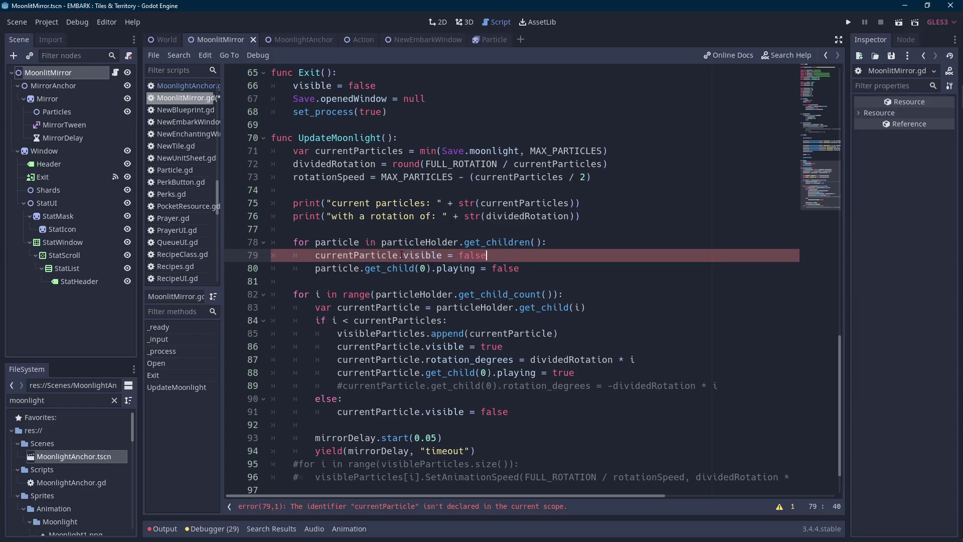
Replace currentParticle with the loop variable particle and run the scene to test.
double_click(337, 242)
key(ctrl+c)
double_click(346, 255)
key(ctrl+v)
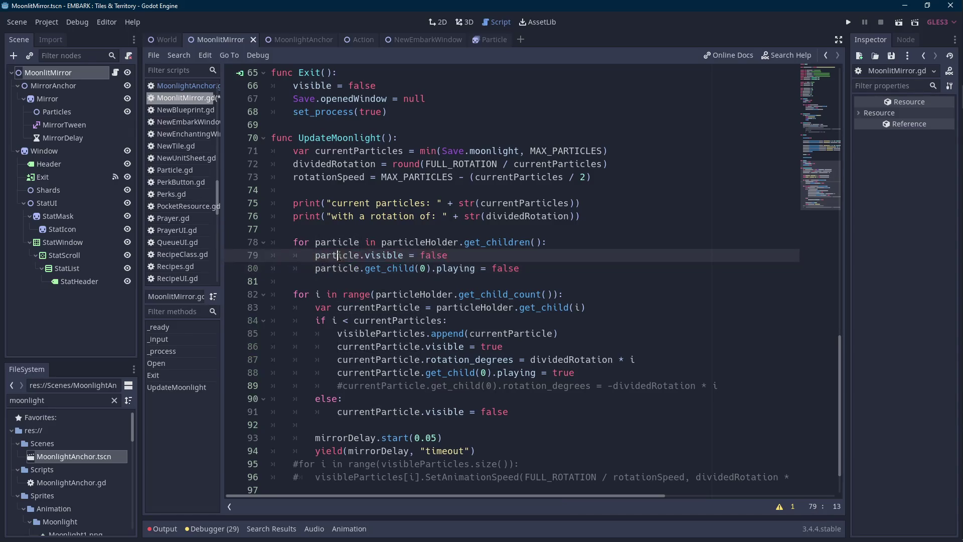
double_click(384, 308)
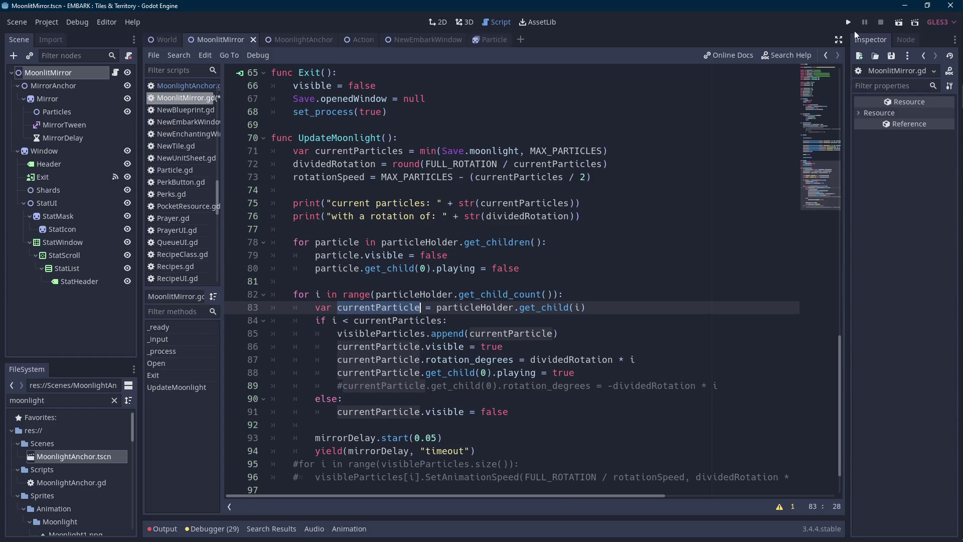
click(904, 23)
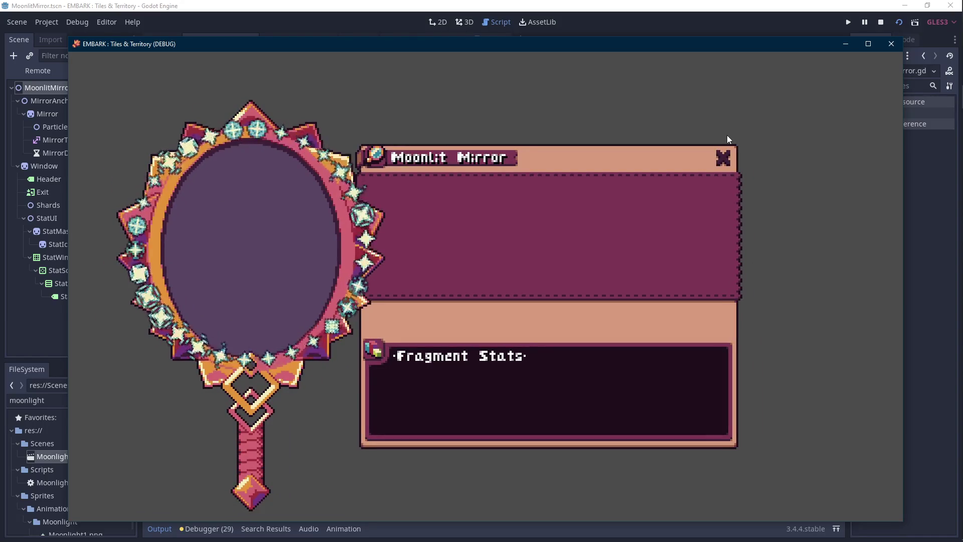
End the test run and select the MoonlightAnchor Particle sparkle at y -57 in 2D.
click(881, 22)
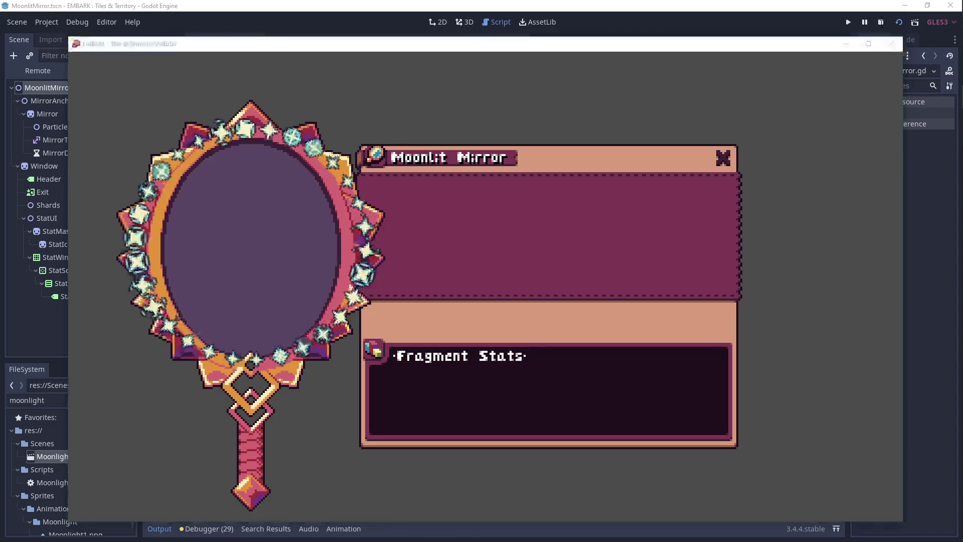
click(300, 44)
click(66, 99)
click(71, 86)
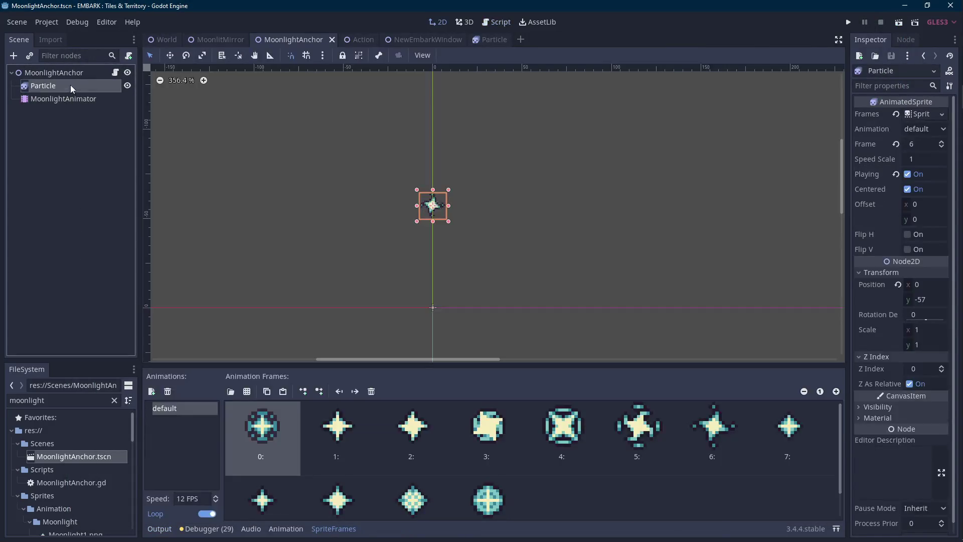
Nudge the anchor Particle up to y -61, save, and play the MoonlitMirror scene.
key(Up)
key(ctrl+s)
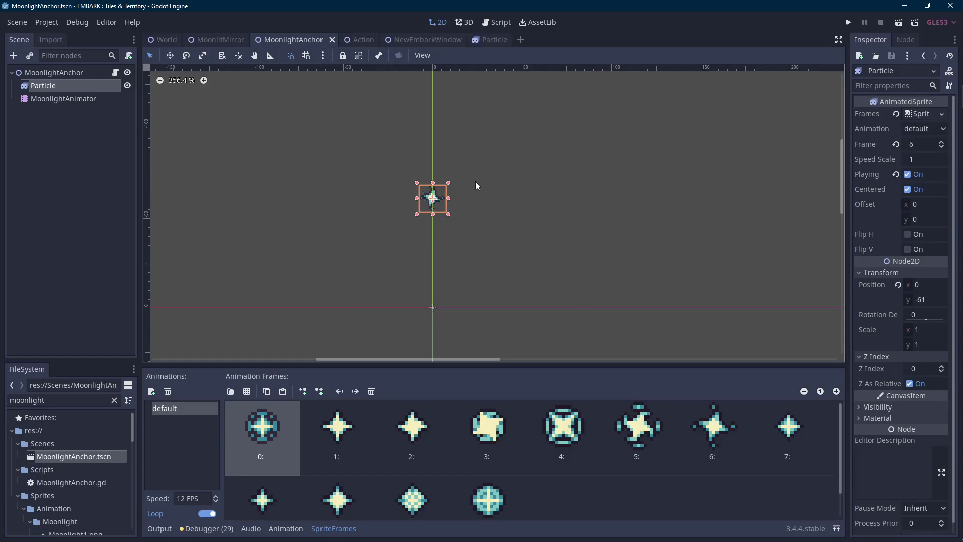
click(195, 40)
click(898, 24)
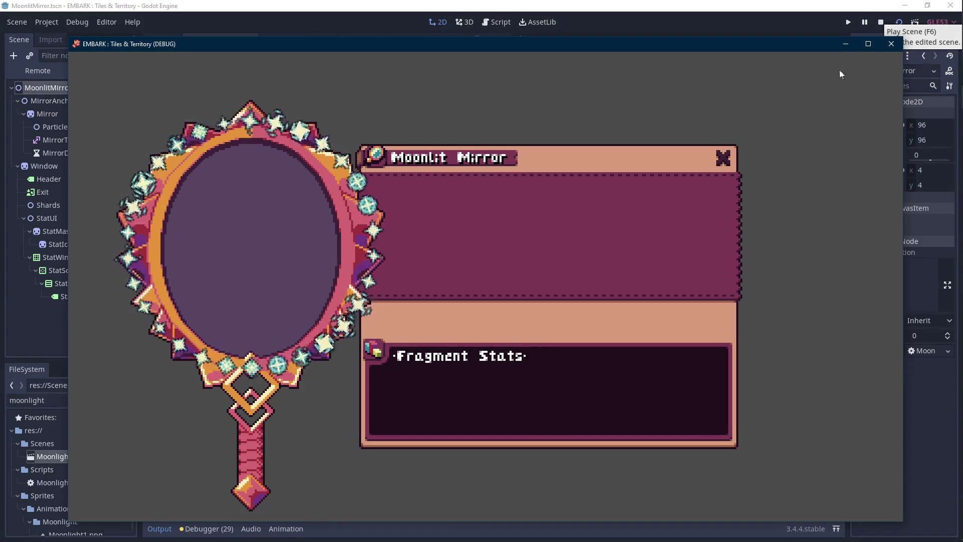
Stop the game and nudge the MoonlightAnchor Particle up to y -63.
click(881, 22)
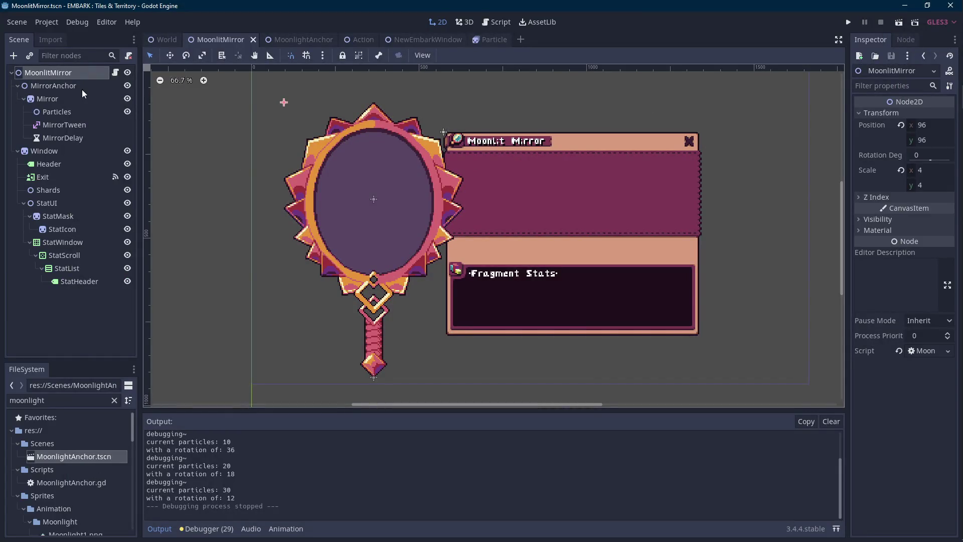
click(299, 40)
click(64, 97)
click(68, 86)
key(Up)
key(Up)
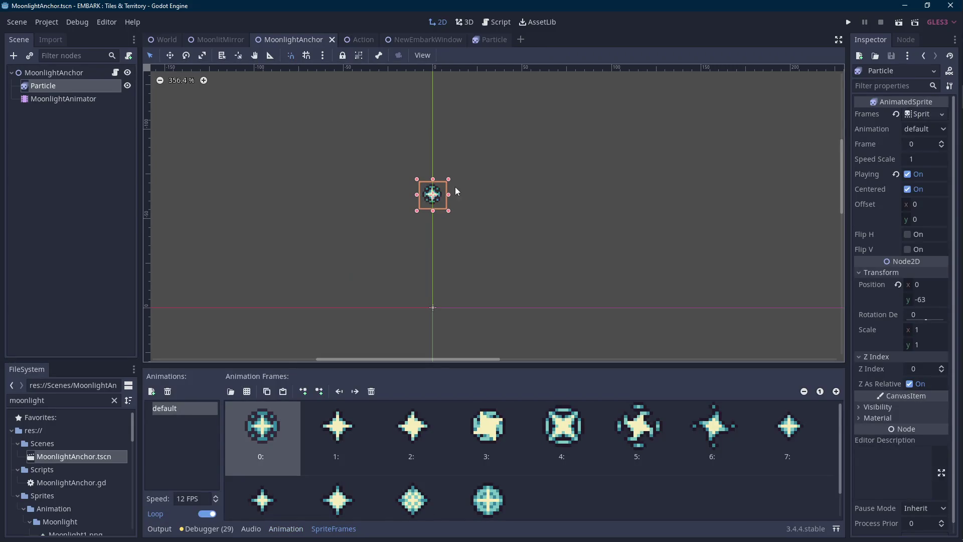
Move the MoonlitMirror Particles holder to y -29, save, and run the scene.
click(230, 39)
click(86, 99)
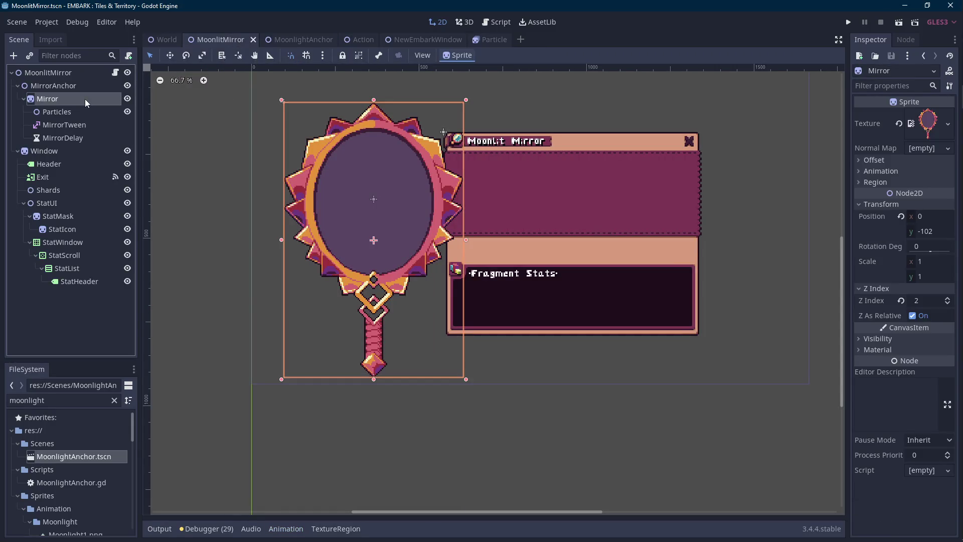
click(74, 111)
key(Up)
key(Up)
key(Down)
key(Down)
key(Down)
key(ctrl+s)
click(899, 22)
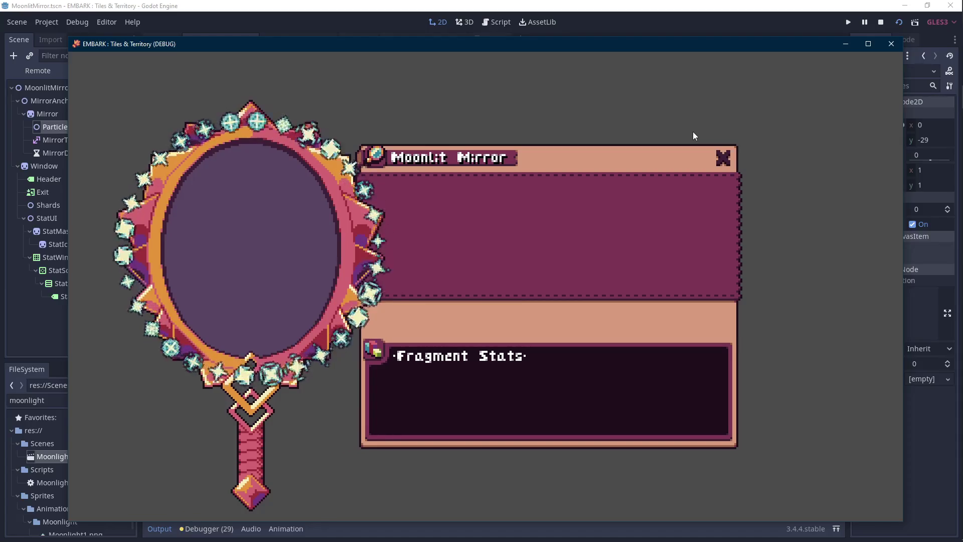
Close the in-game Moonlit Mirror window and stop the test run.
key(Scroll_Lock)
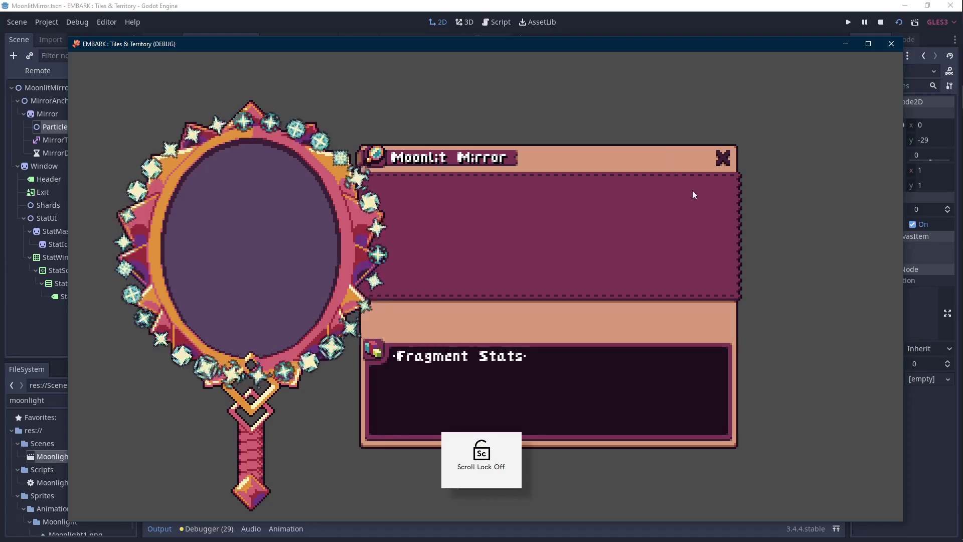
click(726, 157)
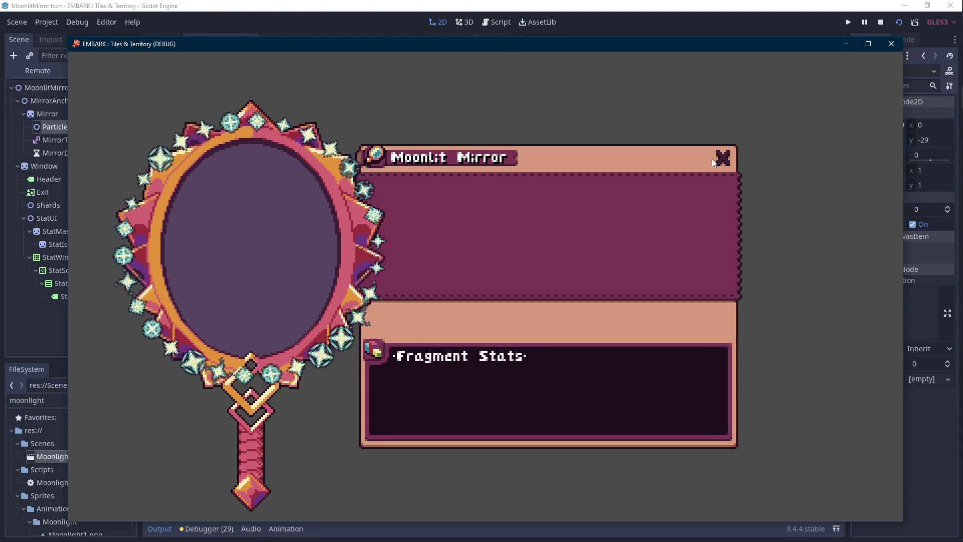
click(881, 22)
Replace 'visible = true' on line 86 of MoonlitMirror.gd with a PlayOpening() call.
key(F3)
scroll(270, 184, down, 5)
scroll(403, 273, up, 3)
scroll(403, 272, down, 1)
click(460, 228)
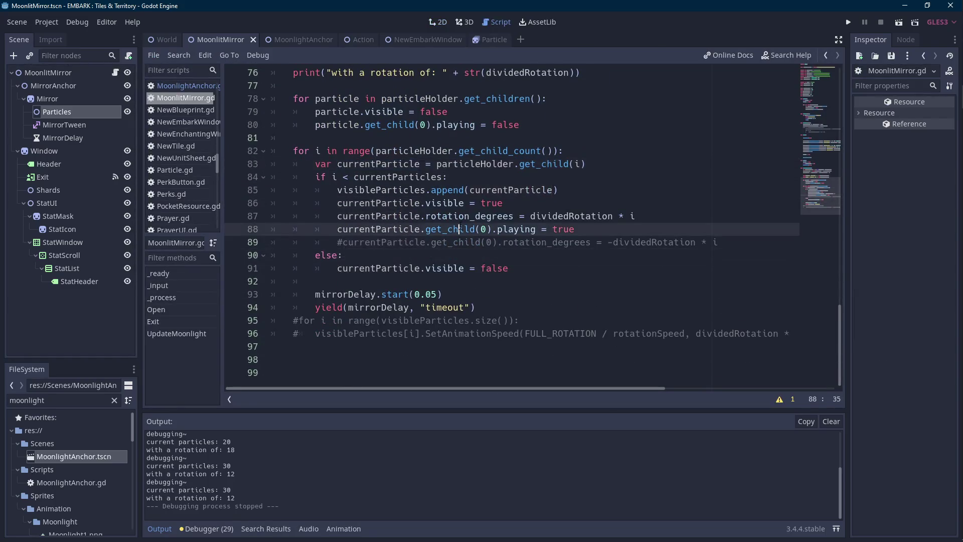
key(Up)
key(Up)
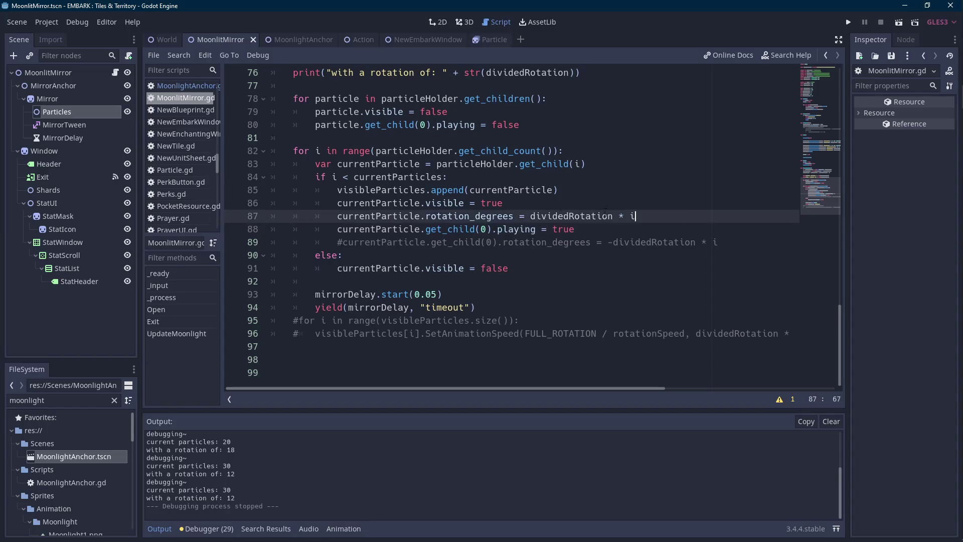
drag(503, 203, 426, 203)
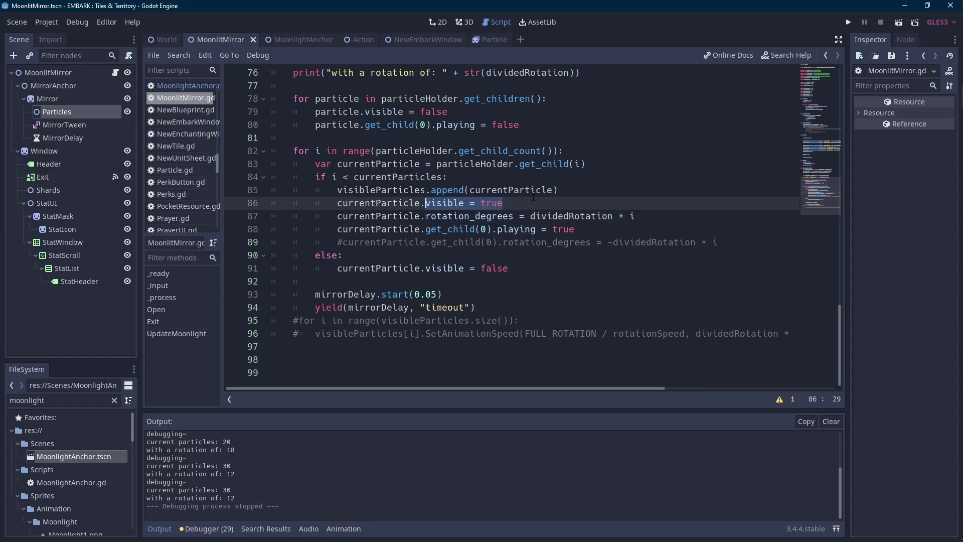
text(Play)
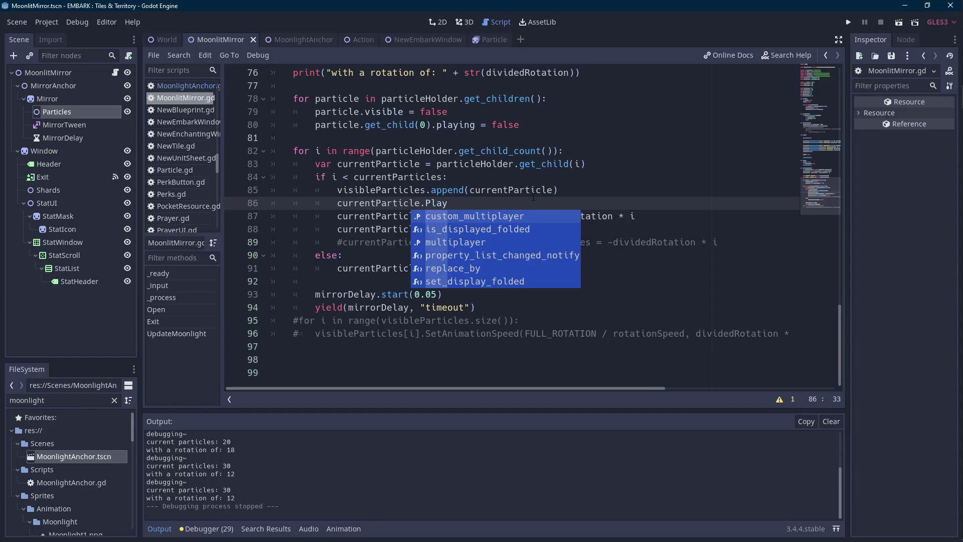
text(Opening())
drag(498, 202, 426, 202)
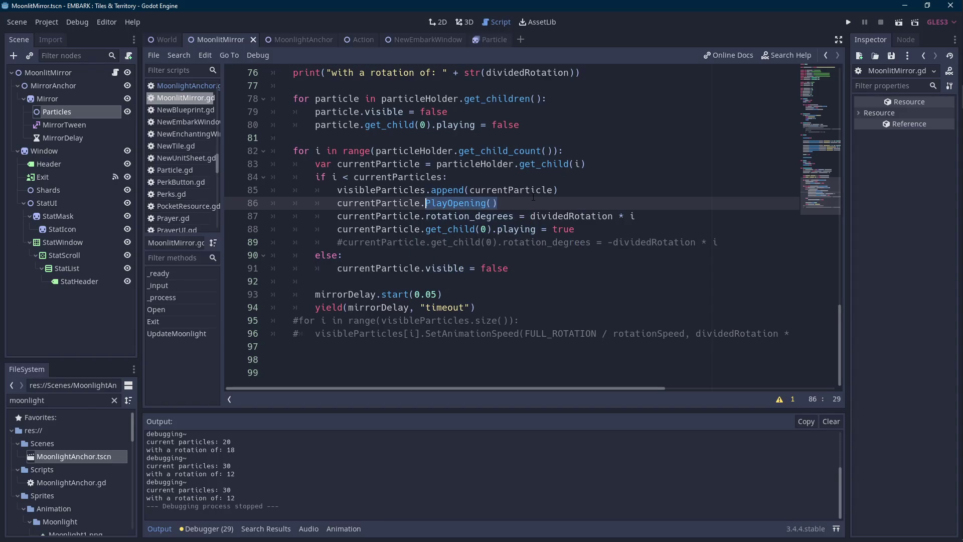
Add a PlayOpening() function that sets visible to the MoonlightAnchor script.
click(297, 40)
click(304, 116)
key(Down)
key(Return)
key(Up)
text(func)
key(ctrl+v)
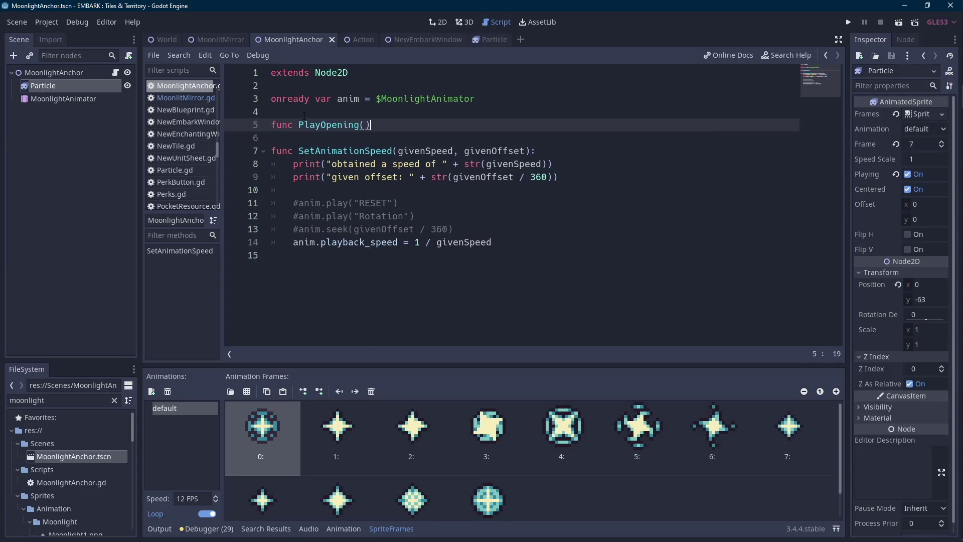
text(:)
key(Return)
text(visi)
key(Return)
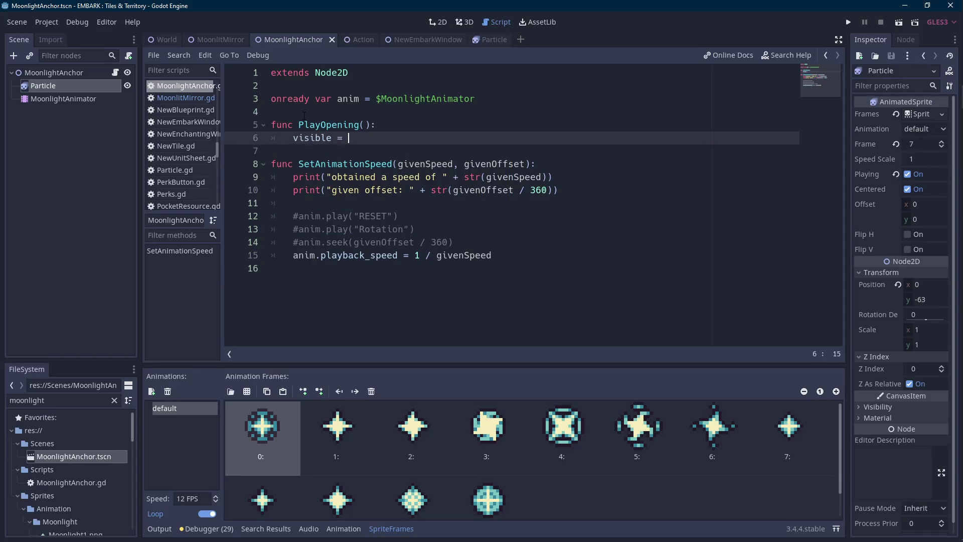
Delete the MoonlightAnimator node from the MoonlightAnchor scene.
click(80, 100)
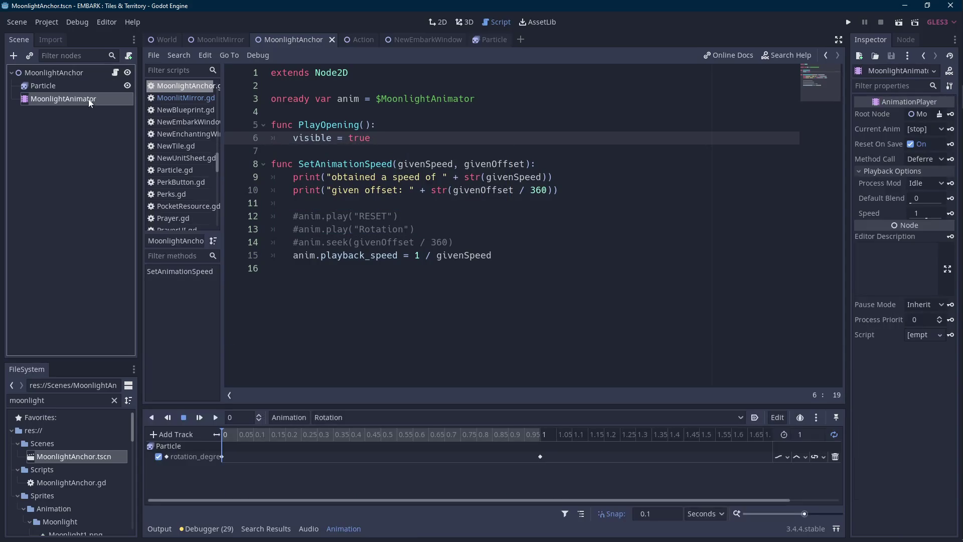
right_click(89, 98)
click(128, 408)
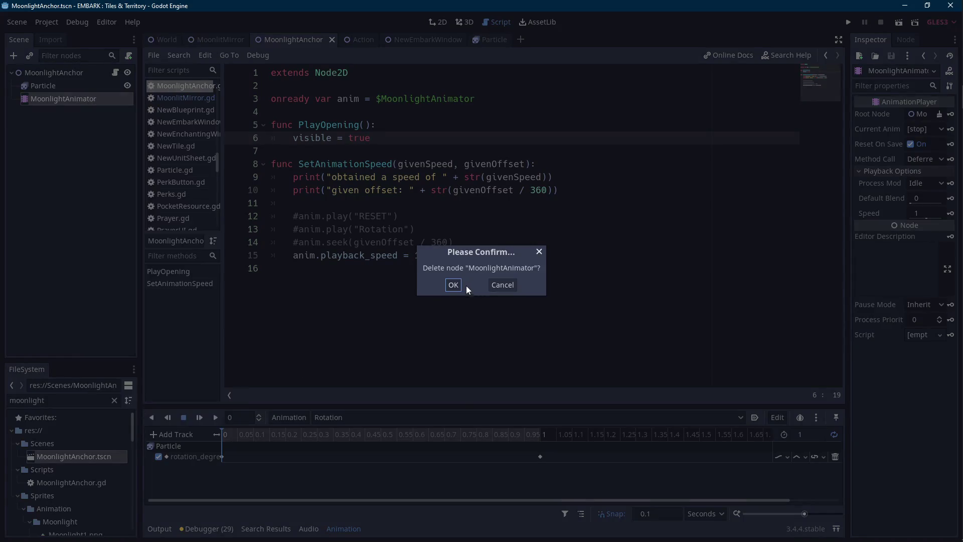
click(453, 285)
Remove the onready anim line and SetAnimationSpeed function, then view Particle in 2D.
drag(271, 111, 271, 85)
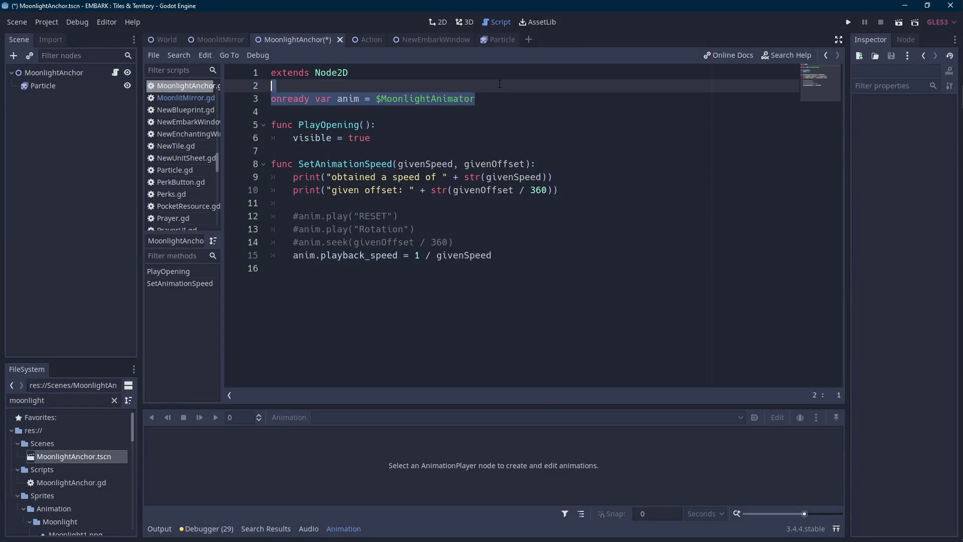
key(BackSpace)
click(475, 190)
drag(495, 230, 290, 156)
key(shift+Up)
key(shift+Up)
key(BackSpace)
key(BackSpace)
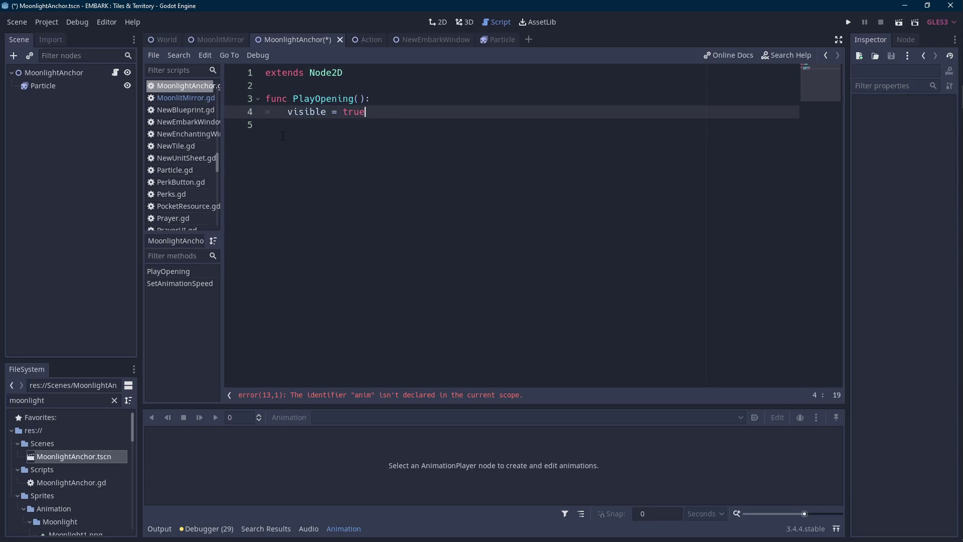
click(340, 84)
click(71, 85)
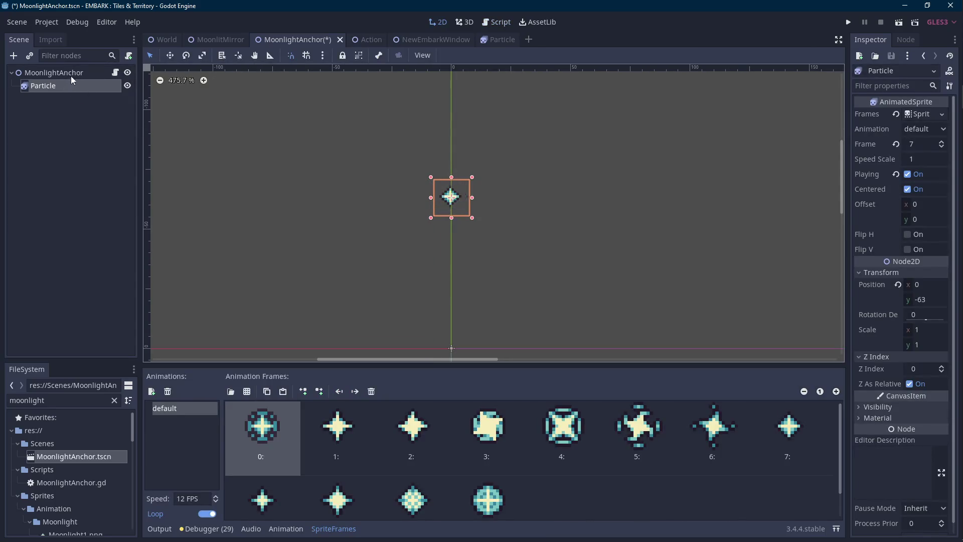
Add a Tween child under MoonlightAnchor, rename it ParticleTween, and save the scene.
right_click(76, 73)
click(108, 104)
text(tween)
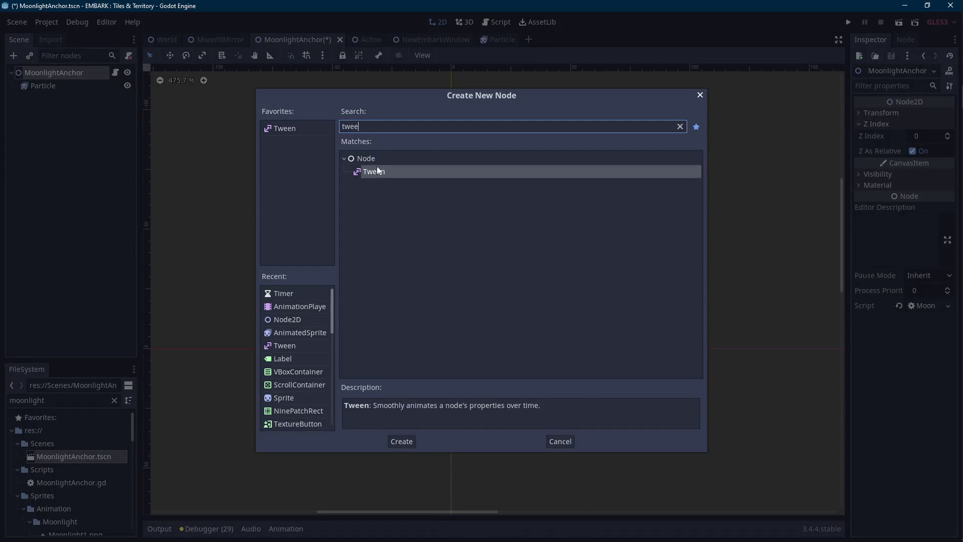
key(Return)
click(73, 99)
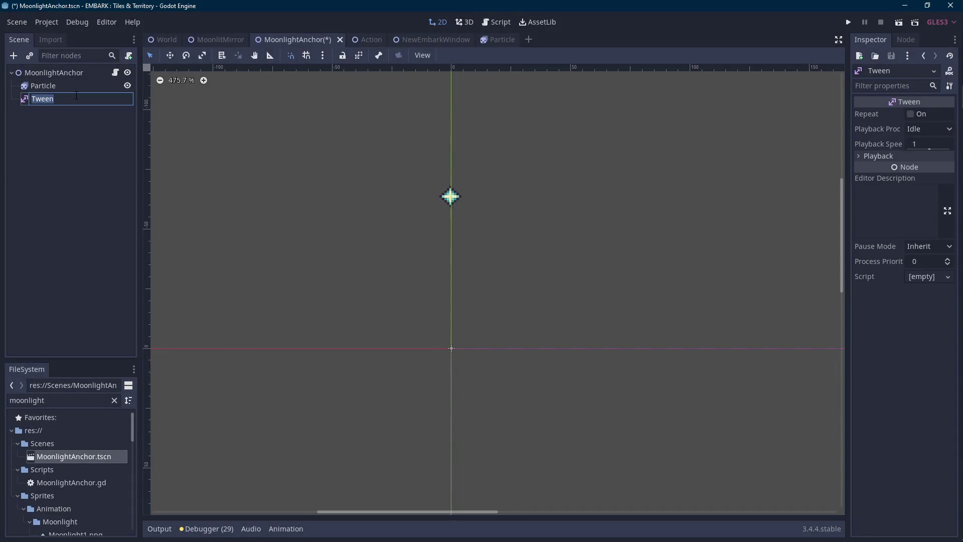
text(ParticleTw)
text(een)
key(Return)
key(ctrl+s)
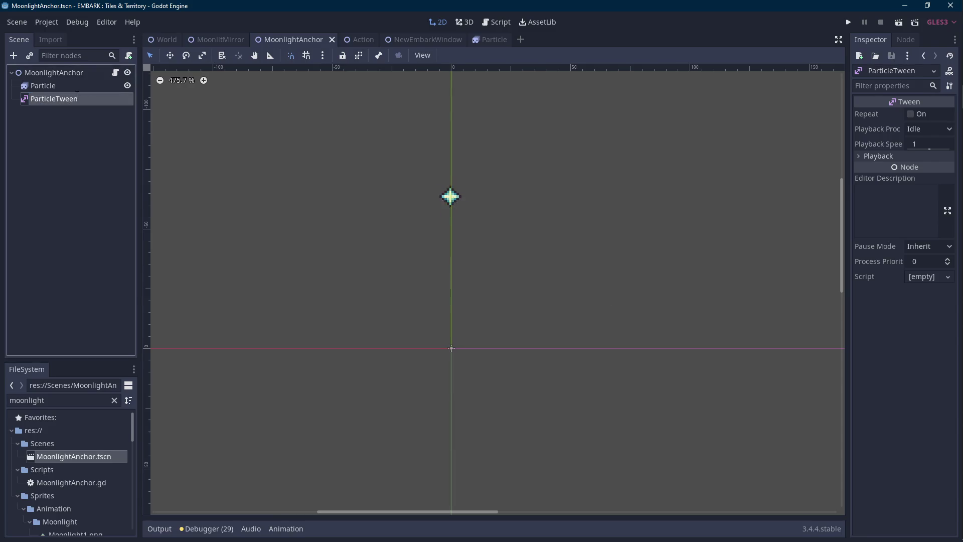
In the MoonlightAnchor script, declare an onready particleTween variable referencing $ParticleTween.
click(115, 72)
click(457, 86)
key(Return)
key(Return)
key(Up)
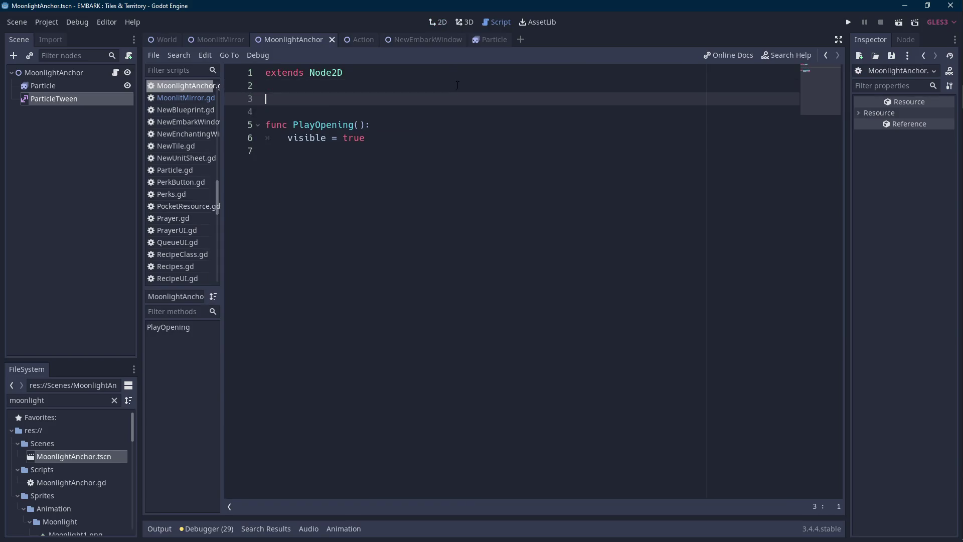
text(onready var particleTween = )
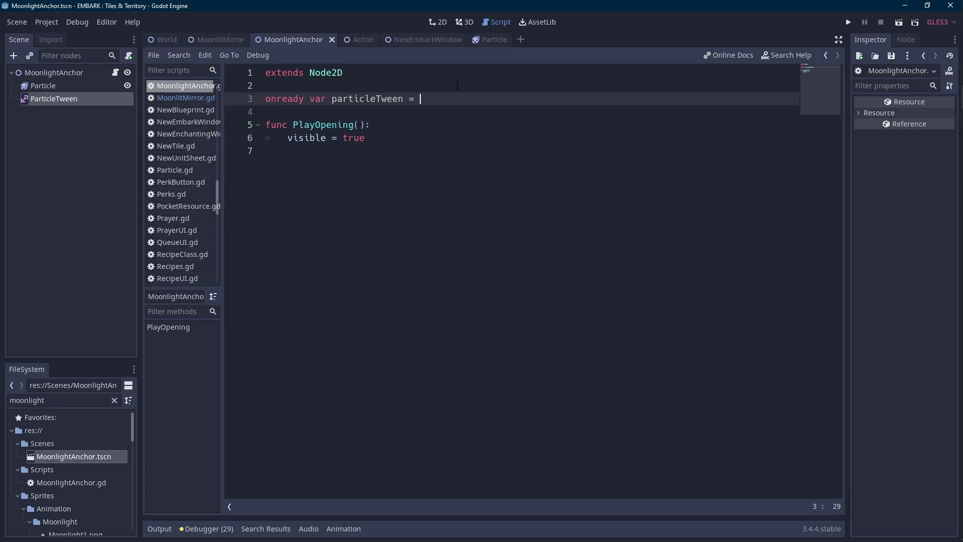
text($Particle)
key(Down)
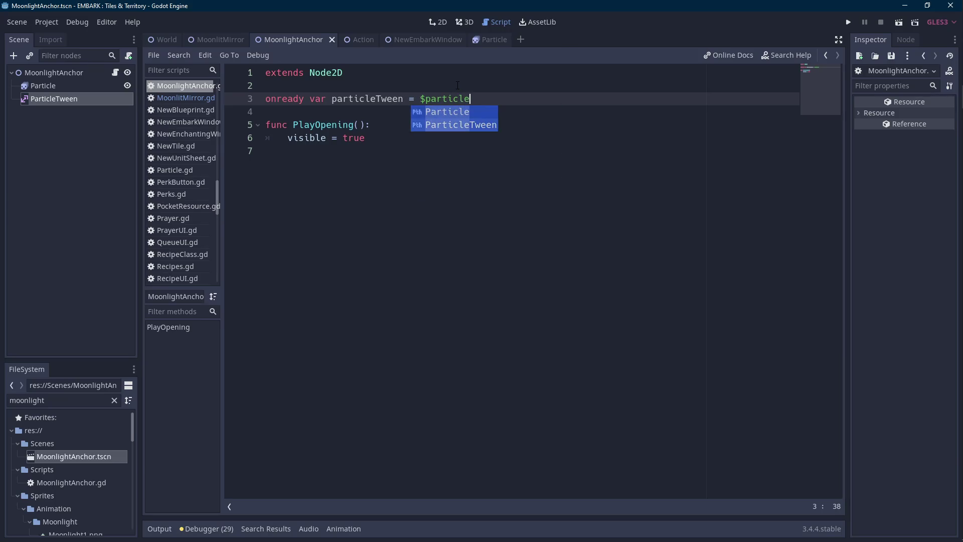
key(Return)
In PlayOpening, tween modulate from Color(1.5, 1.5, 1.5, 1) to Color.white over 1 second.
key(Down)
key(Down)
key(Down)
key(Up)
key(End)
key(Return)
text(particleTween.inter)
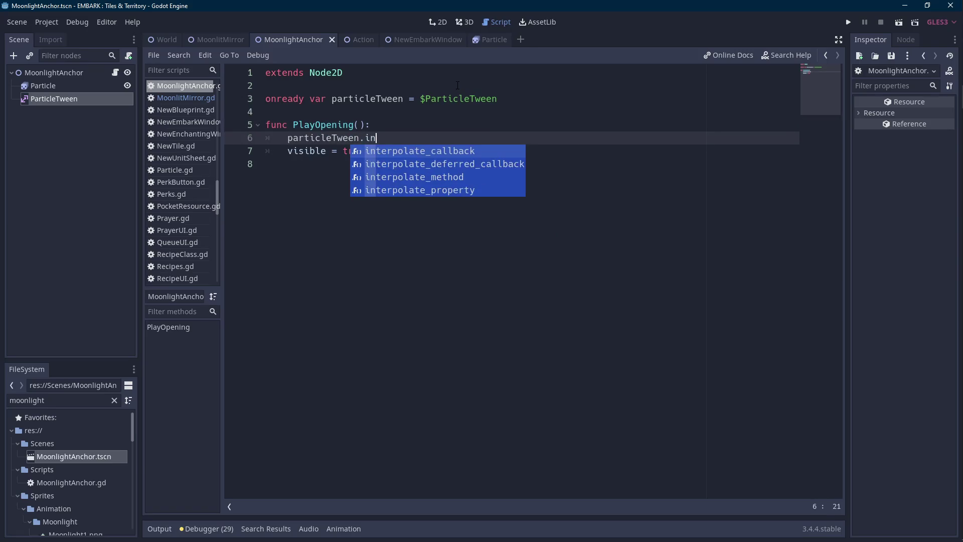
key(Return)
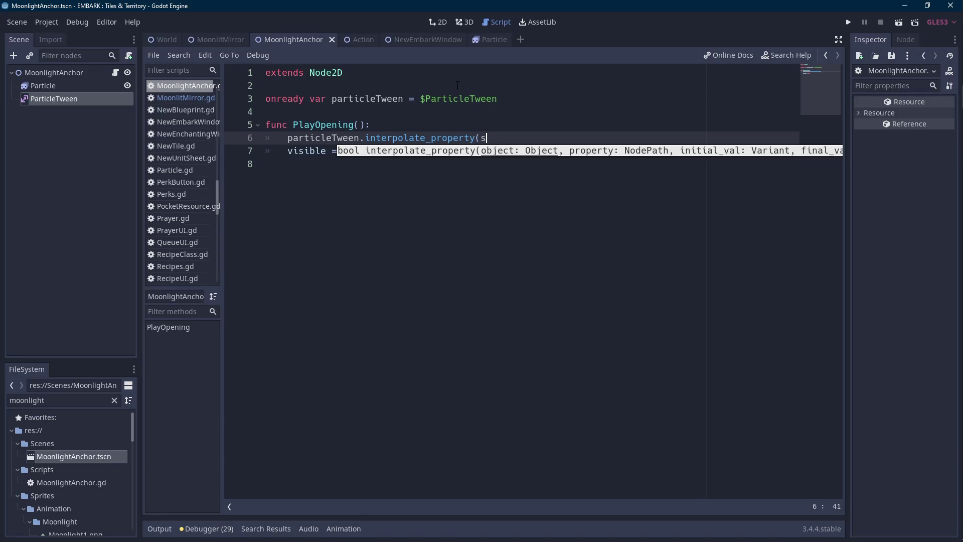
text(elf, "modulate:)
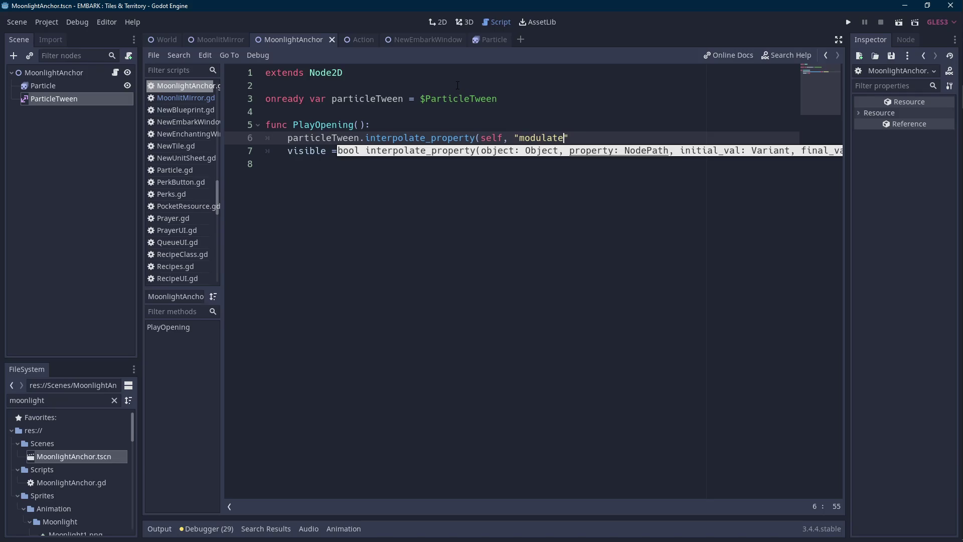
key(BackSpace)
key(BackSpace)
key(BackSpace)
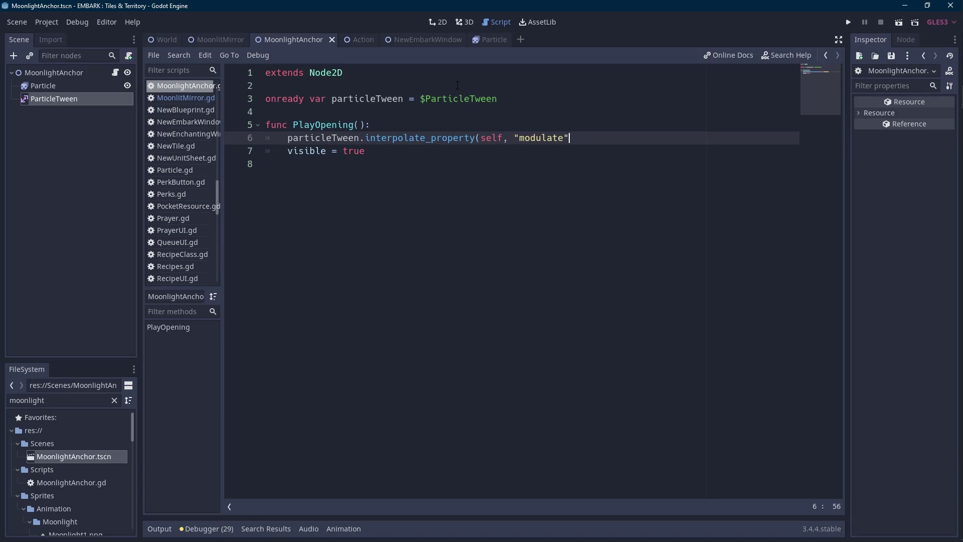
text(, Color())
key(Left)
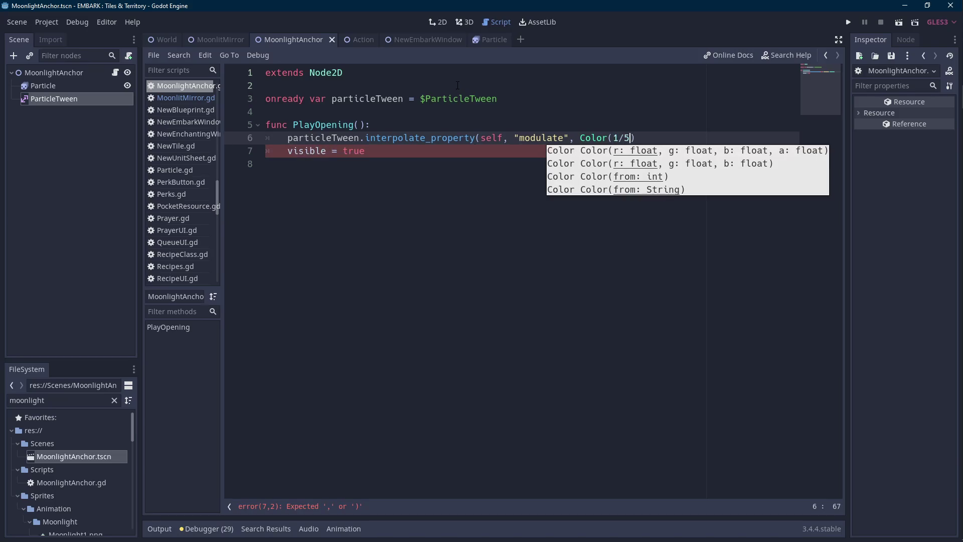
key(BackSpace)
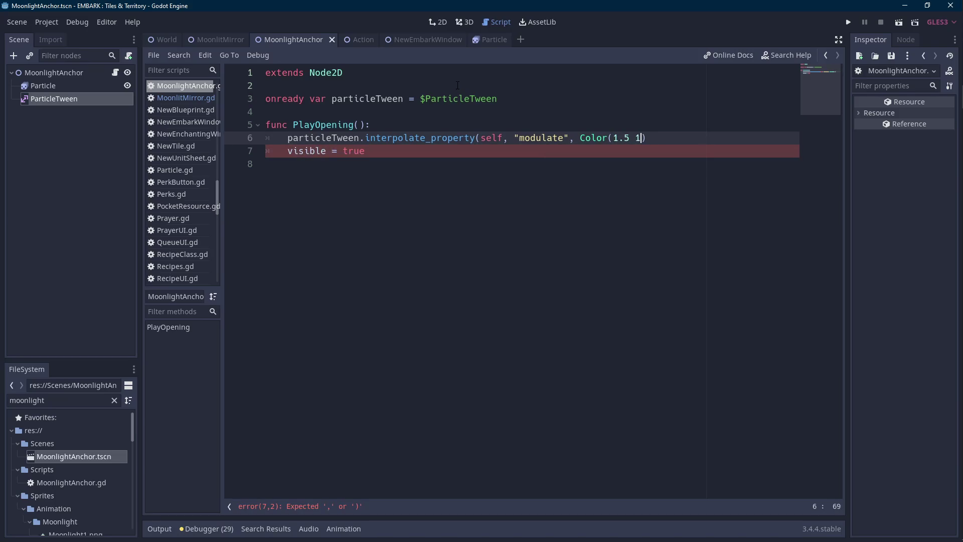
text(, 1.5, 1.5, 1), C)
text(ol)
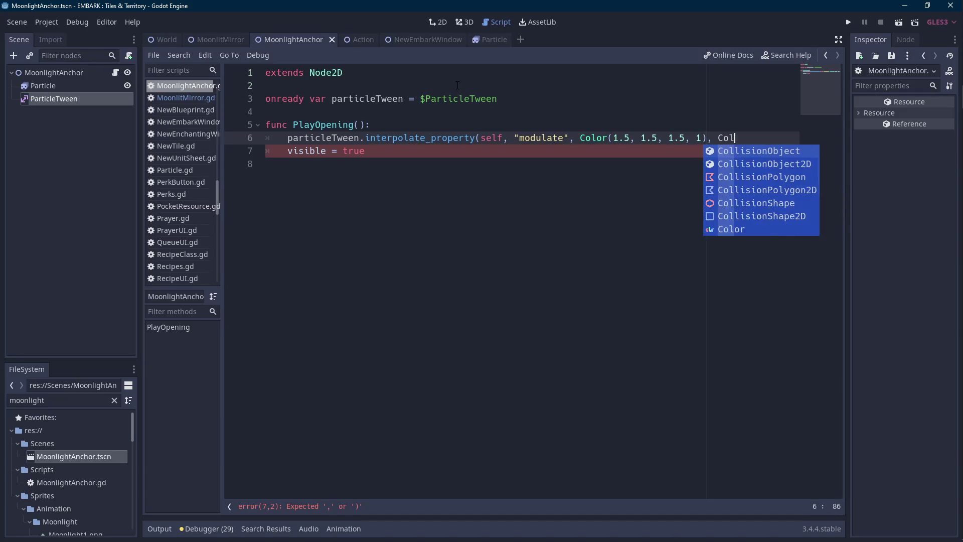
text(or.whi)
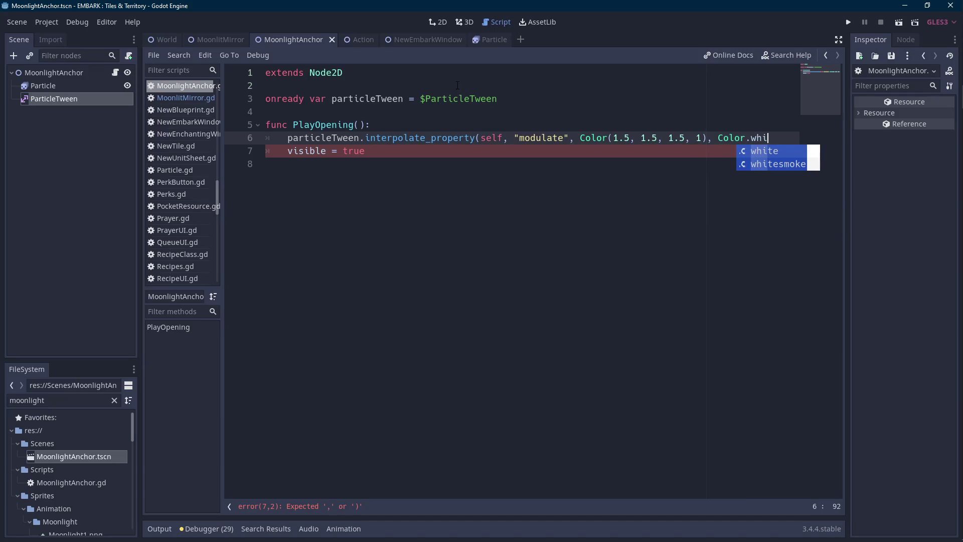
text(te, 1, 0,)
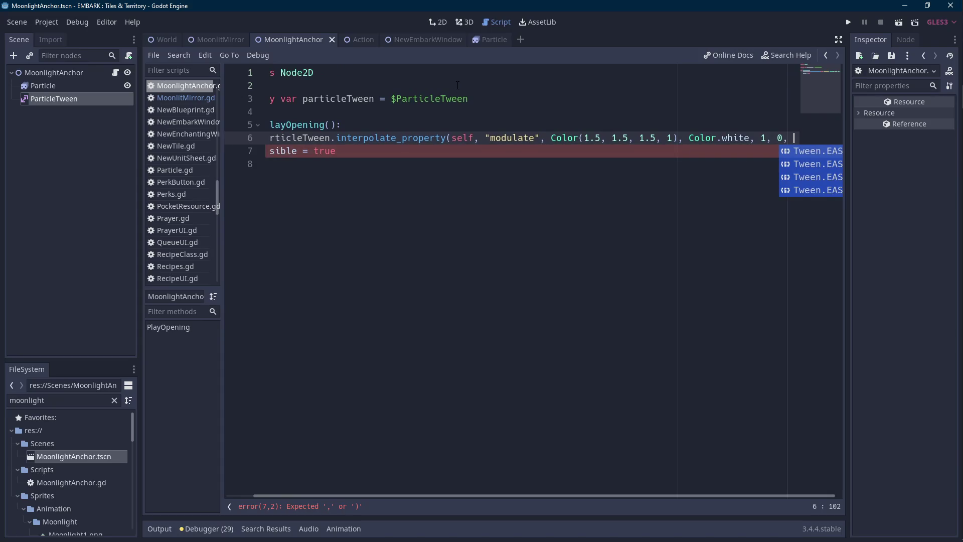
Give the tween call Tween.TRANS_CUBIC and Tween.EASE_IN, then save the scene and script.
key(Return)
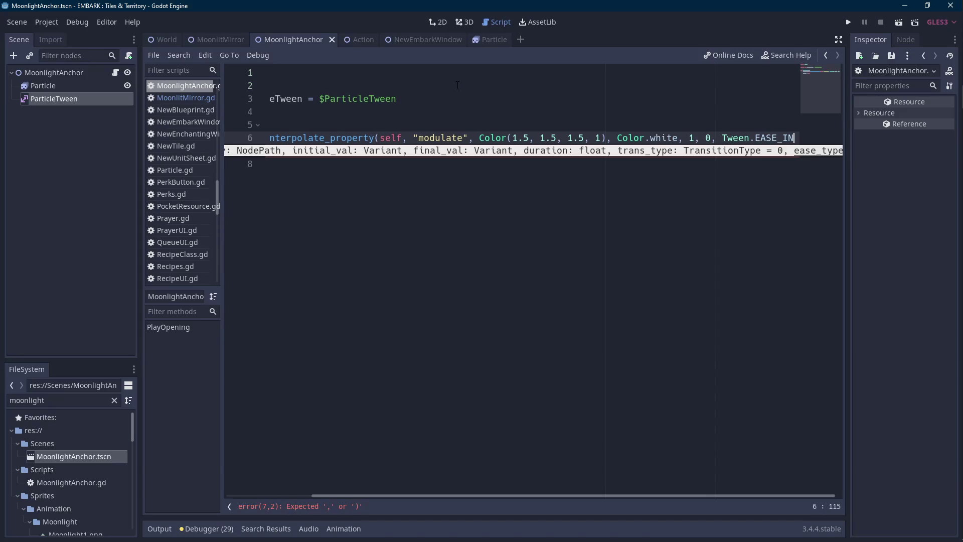
text(,)
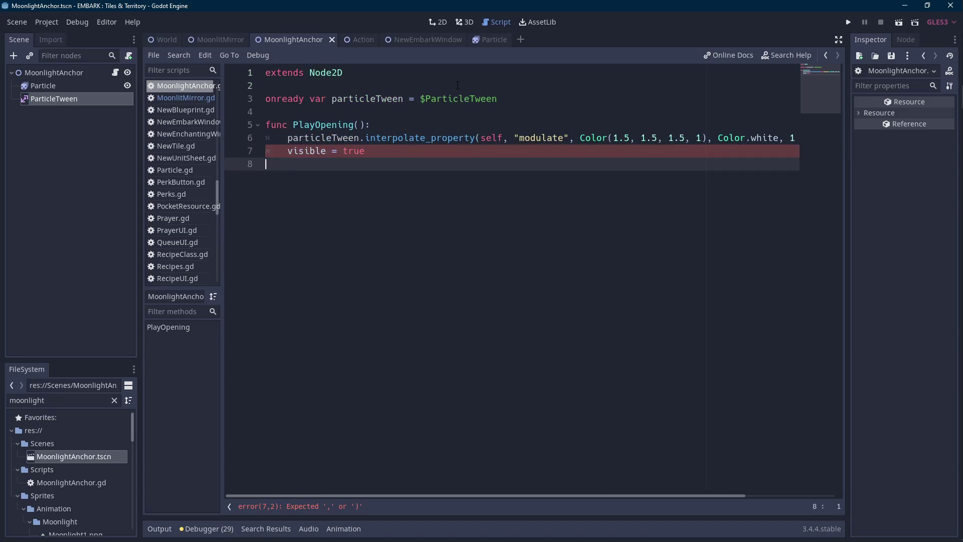
key(BackSpace)
text())
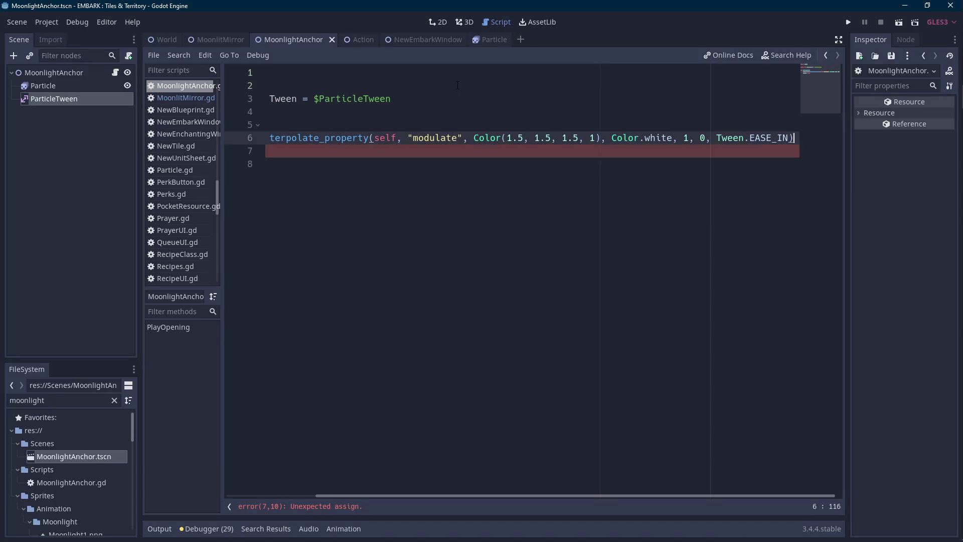
key(BackSpace)
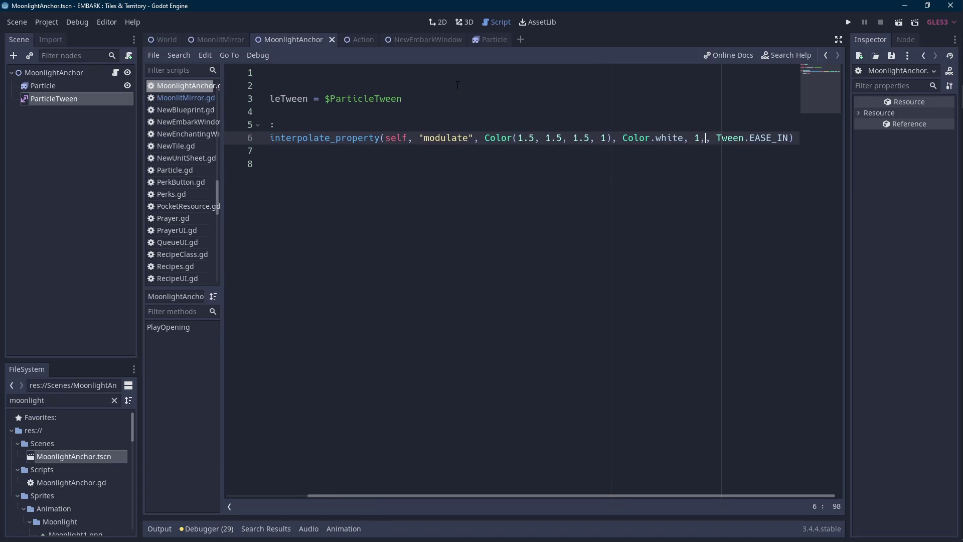
key(Return)
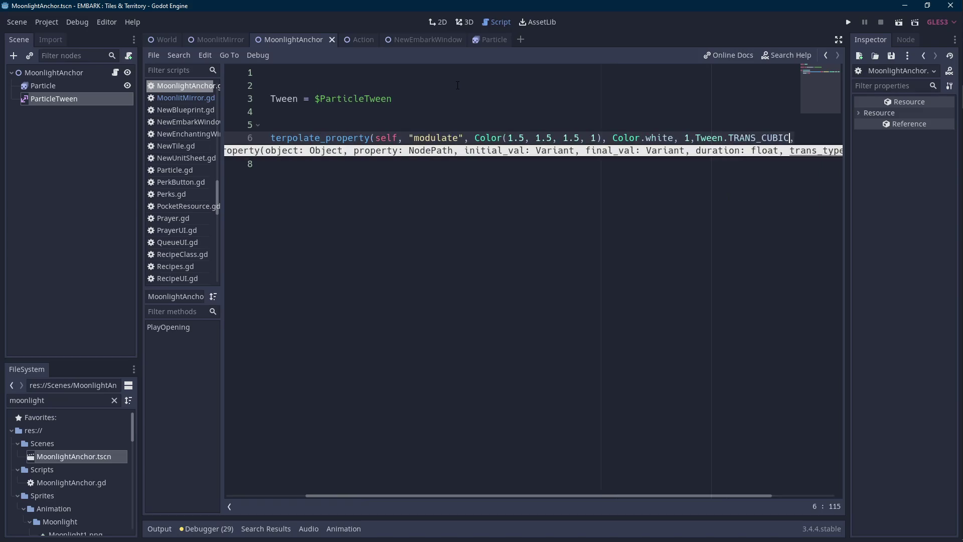
key(ctrl+Left)
key(ctrl+Right)
key(ctrl+Right)
key(ctrl+Right)
key(F5)
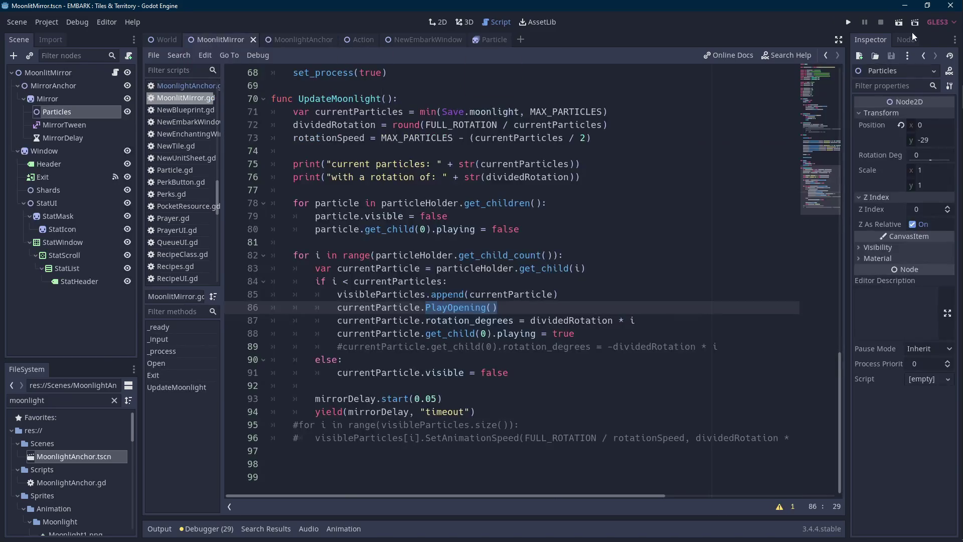
Play the mirror scene to watch the sparkles, stop it, and return to the MoonlightAnchor scene.
click(902, 24)
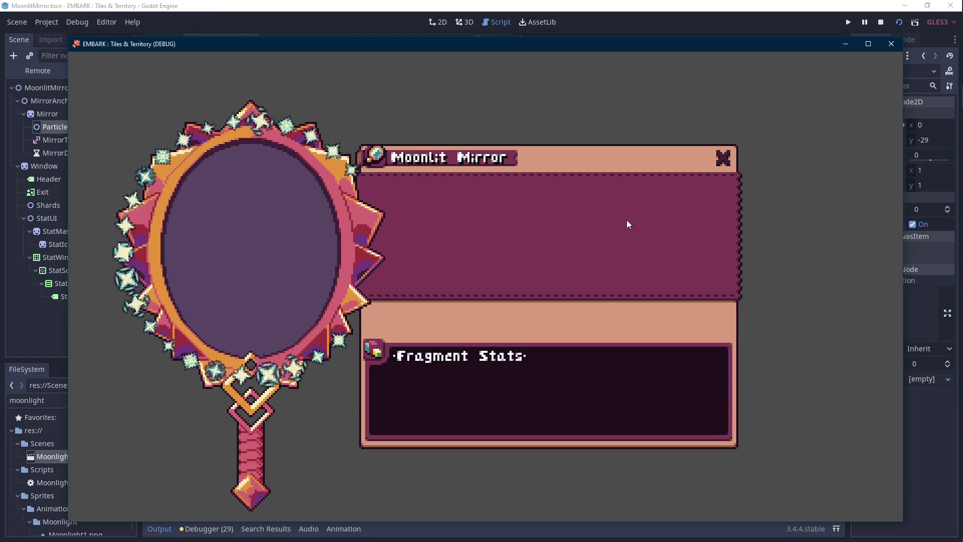
click(882, 24)
click(318, 37)
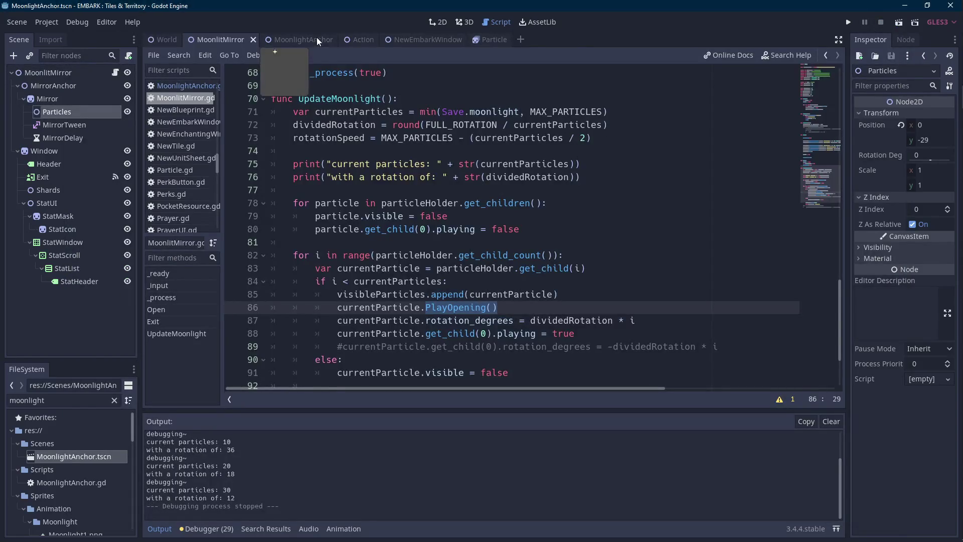